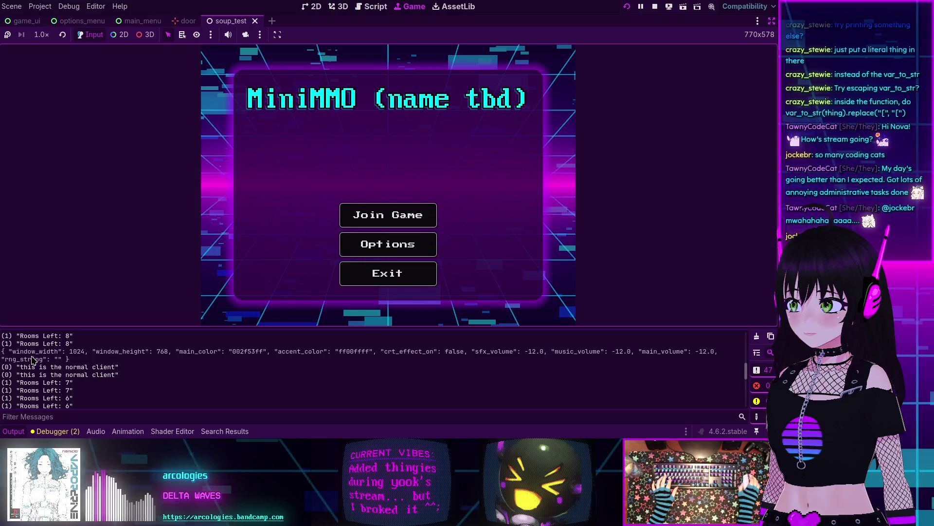
scroll(32, 359, "up", 2)
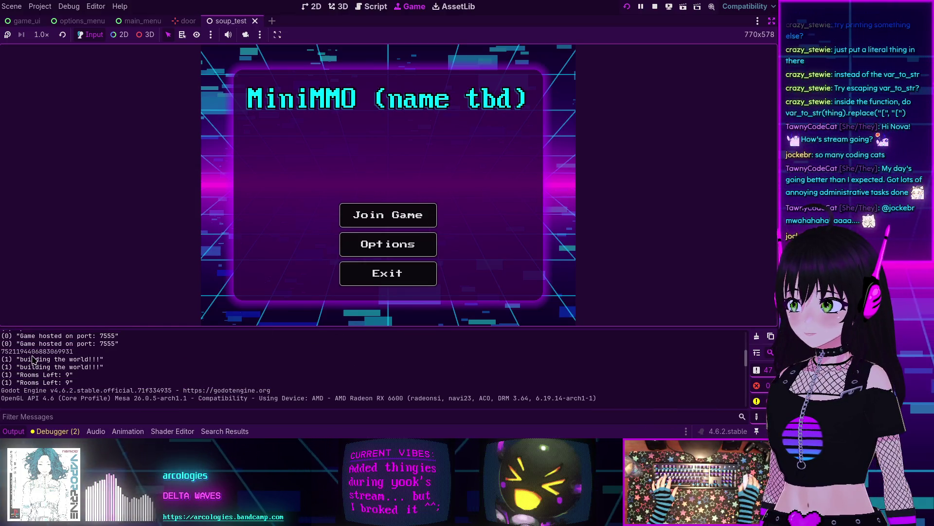
Step: Stop the running MiniMMO game and open floor_manager.gd in the script editor
left_click(654, 6)
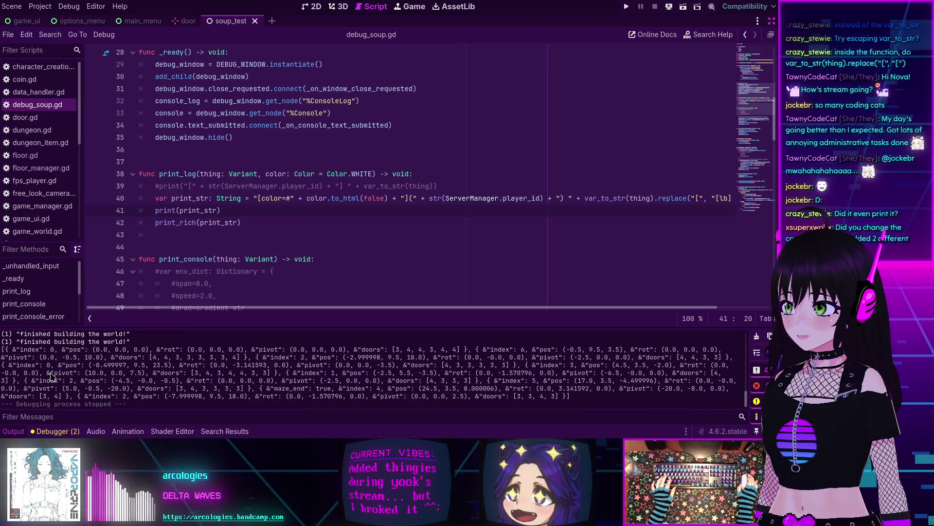
scroll(50, 375, "up", 1)
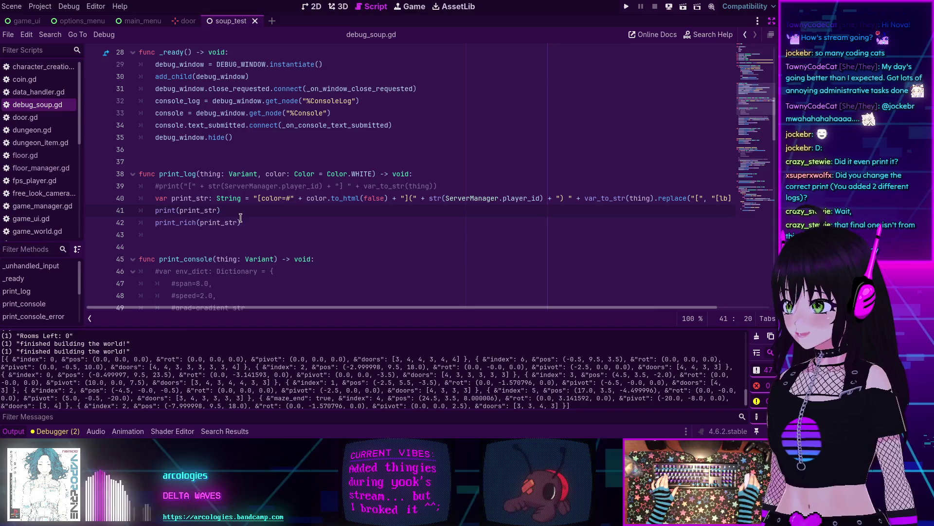
left_click(45, 171)
Step: Comment out the print_log call on line 338 of floor.gd, then run and stop the game
mouse_move(219, 195)
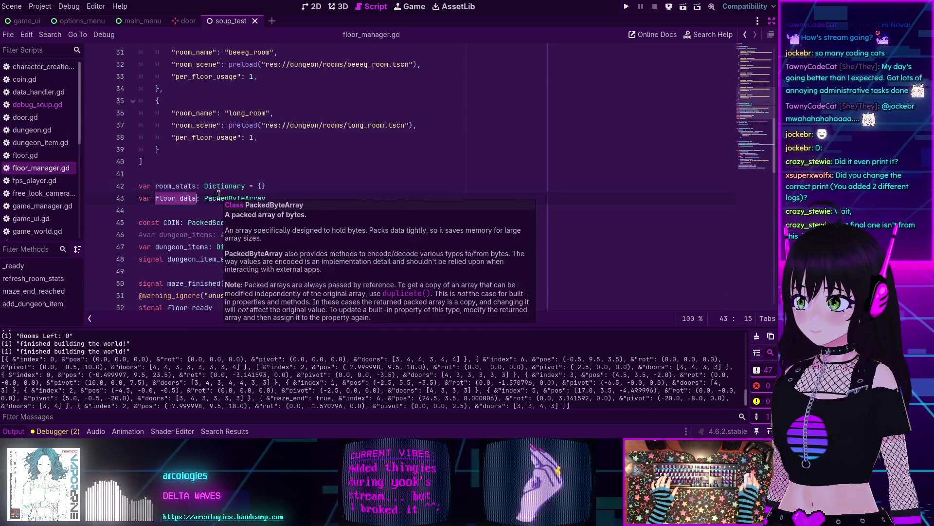
left_click(38, 155)
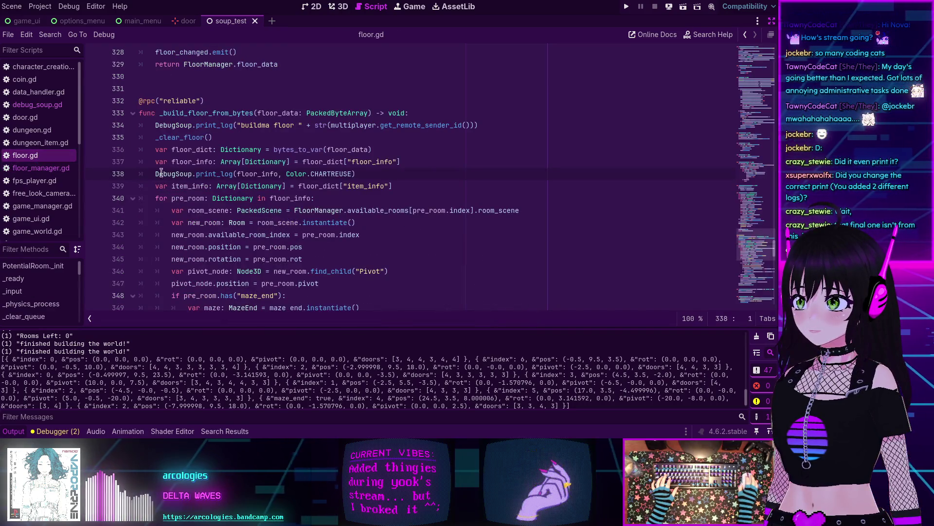
double_click(211, 174)
mouse_move(334, 174)
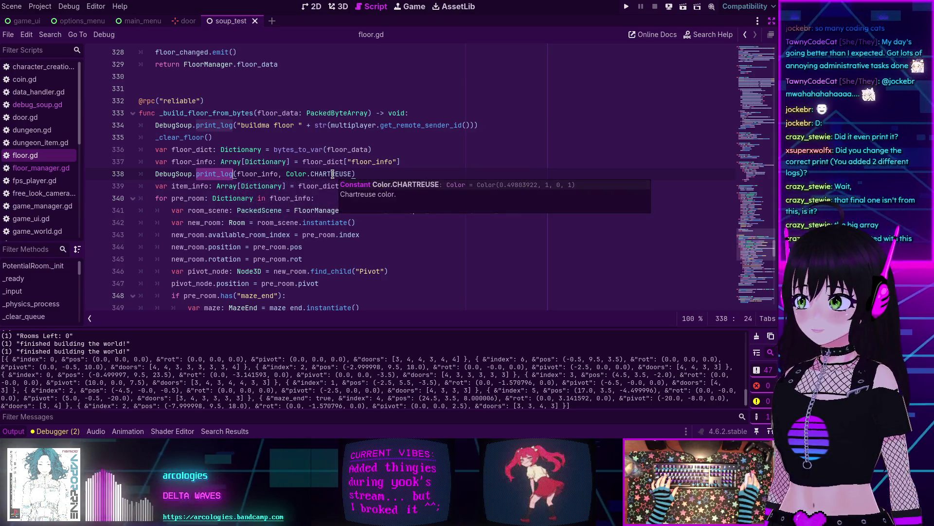
left_click(152, 174)
type("#")
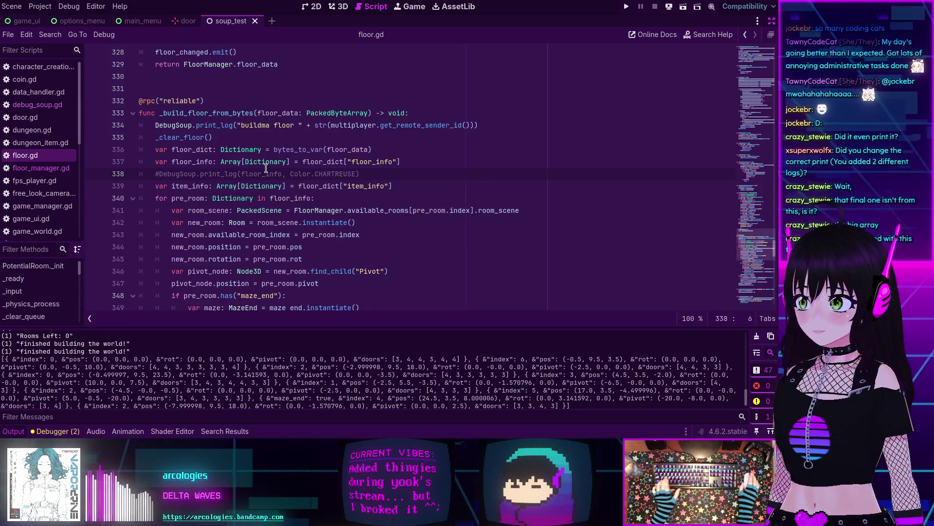
key("F5")
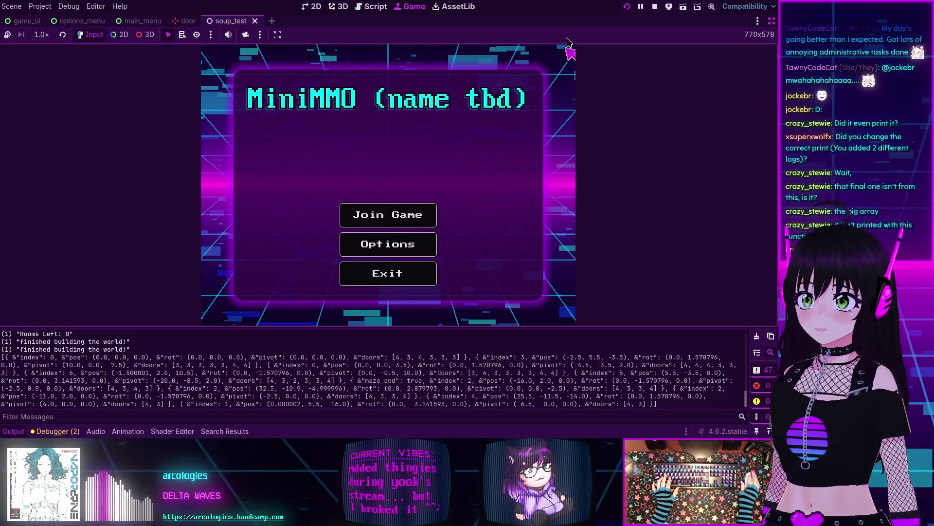
left_click(652, 7)
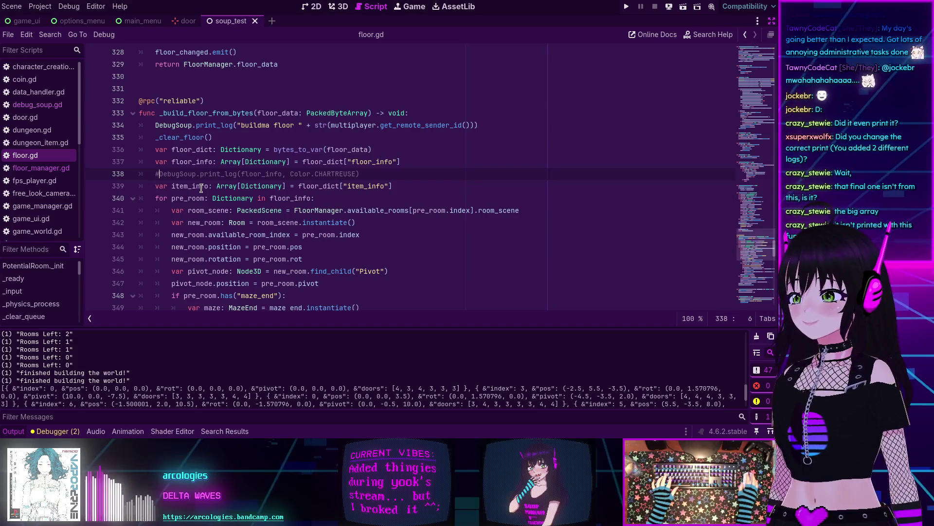
Step: Uncomment the print_log call on line 338 of floor.gd
key("BackSpace")
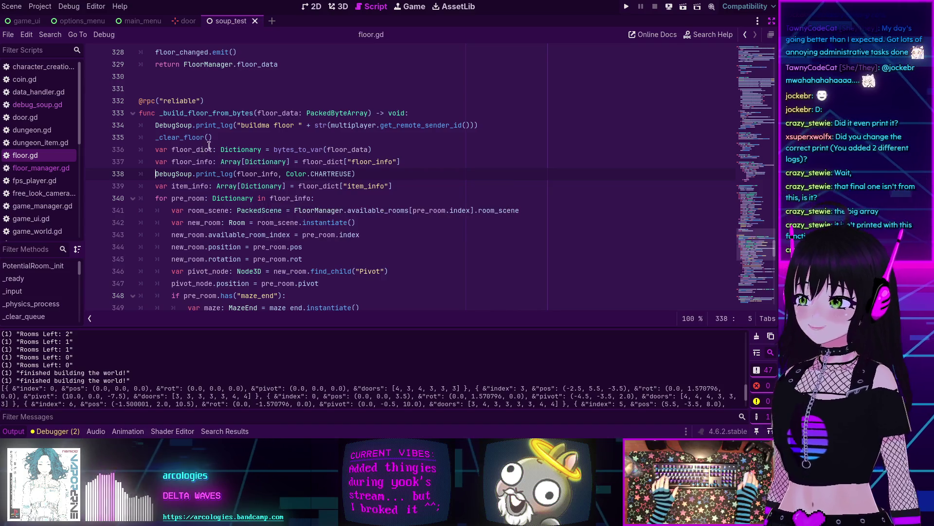
scroll(405, 157, "up", 8)
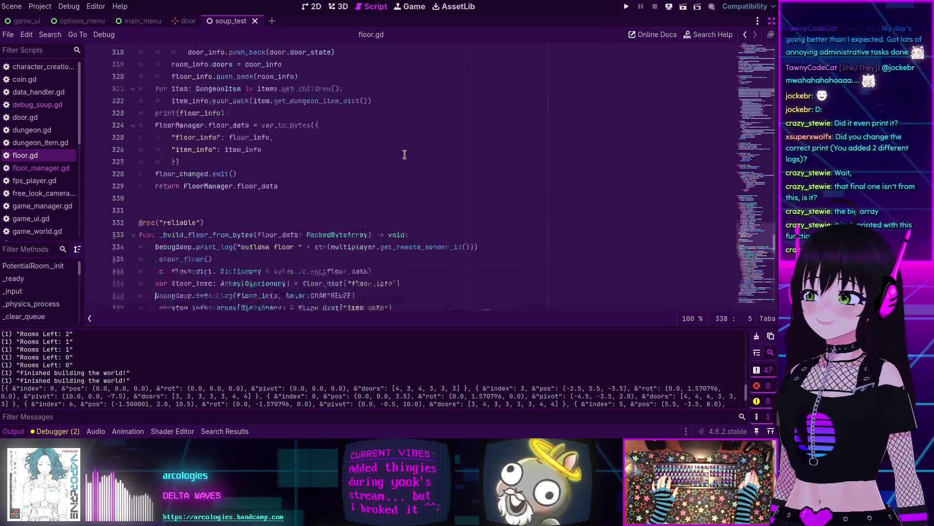
scroll(406, 157, "down", 6)
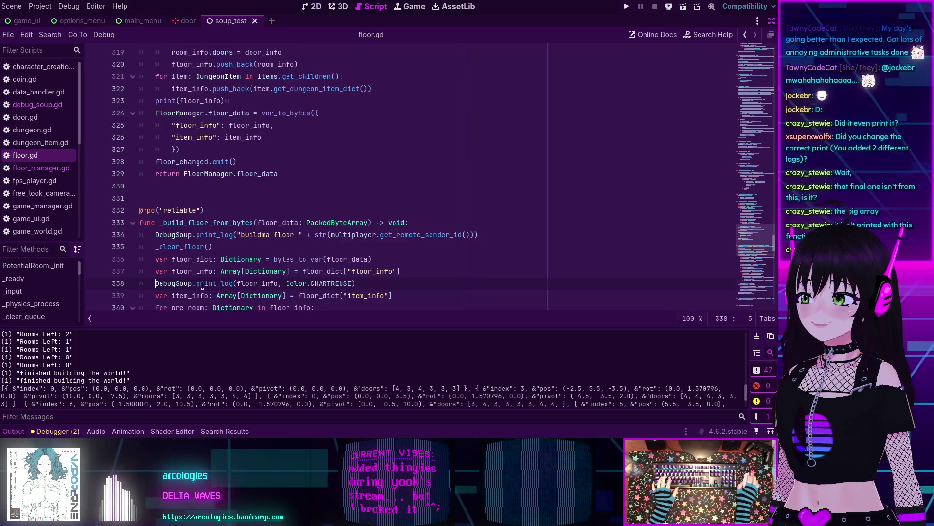
scroll(233, 250, "up", 1)
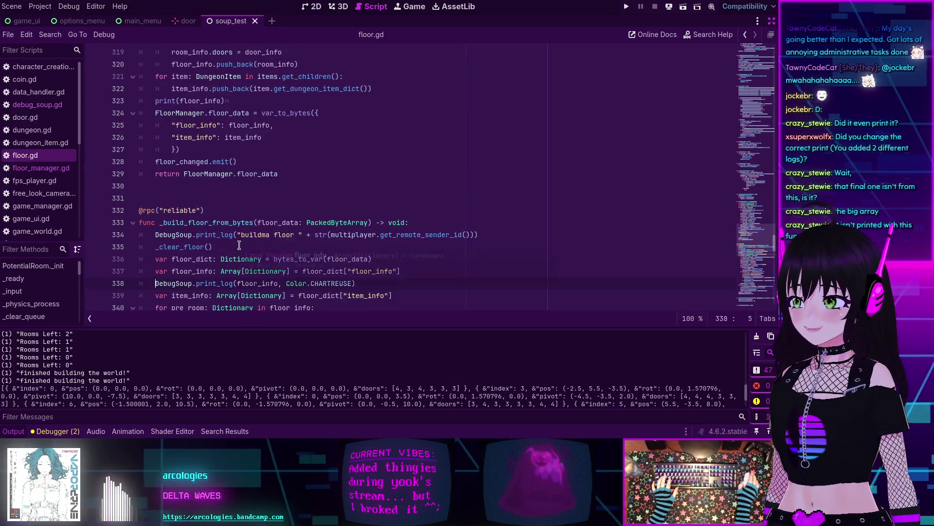
scroll(361, 227, "down", 1)
Step: Replace line 323's print(floor_info) with the chartreuse print_log call, save, and run the project
left_click_drag(372, 246, 156, 244)
key("ctrl+c")
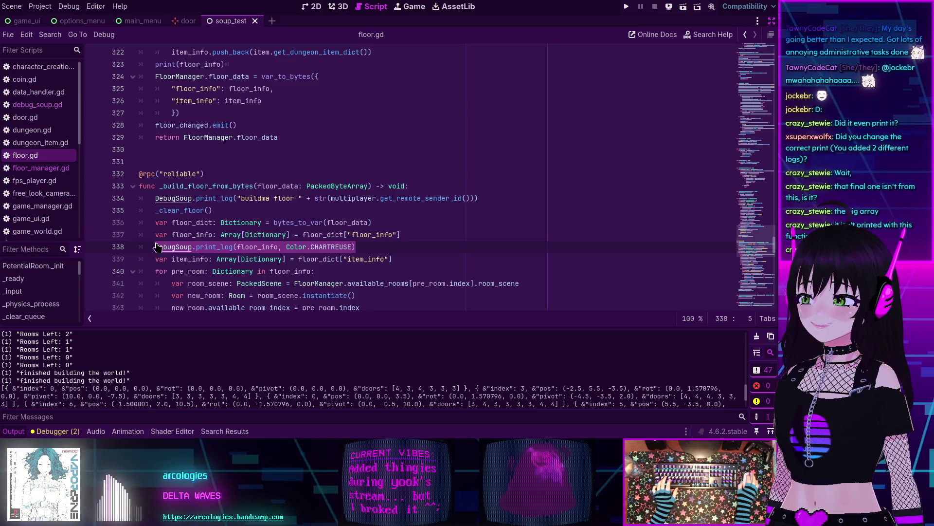
scroll(209, 118, "up", 2)
left_click_drag(237, 138, 145, 138)
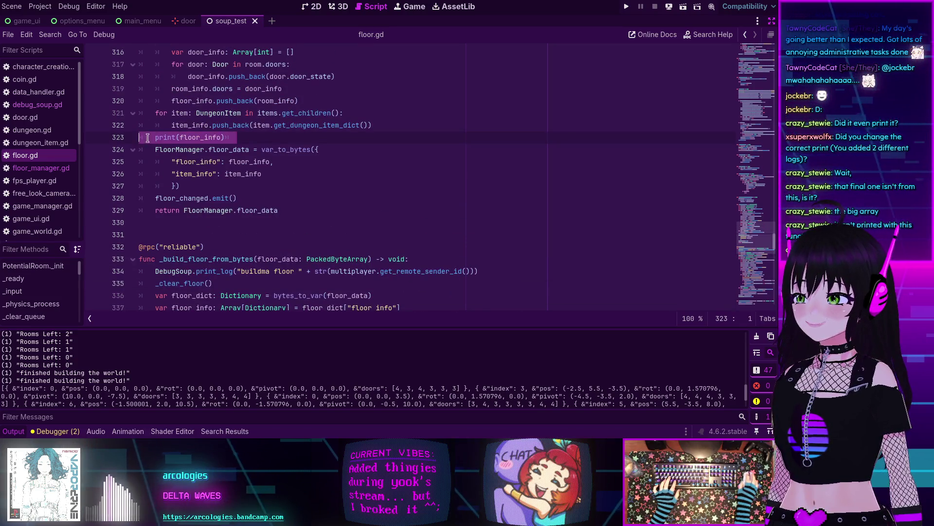
key("ctrl+v")
key("ctrl+s")
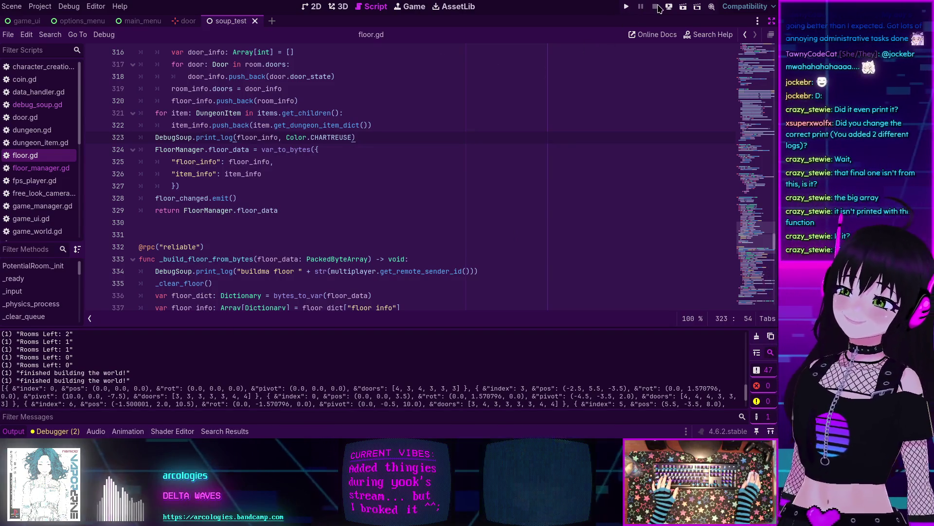
left_click(627, 8)
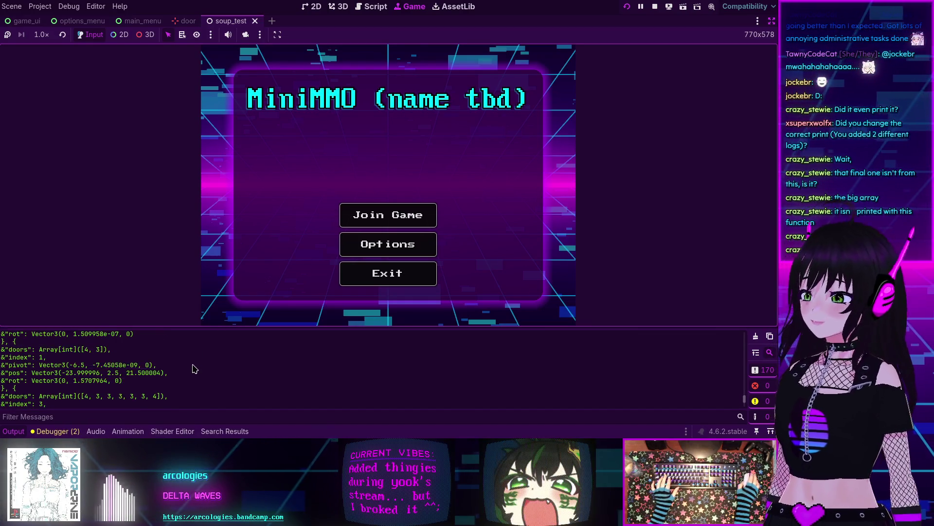
Step: Read the logged room array to its end in the Output panel, then choose Join Game
scroll(194, 369, "up", 10)
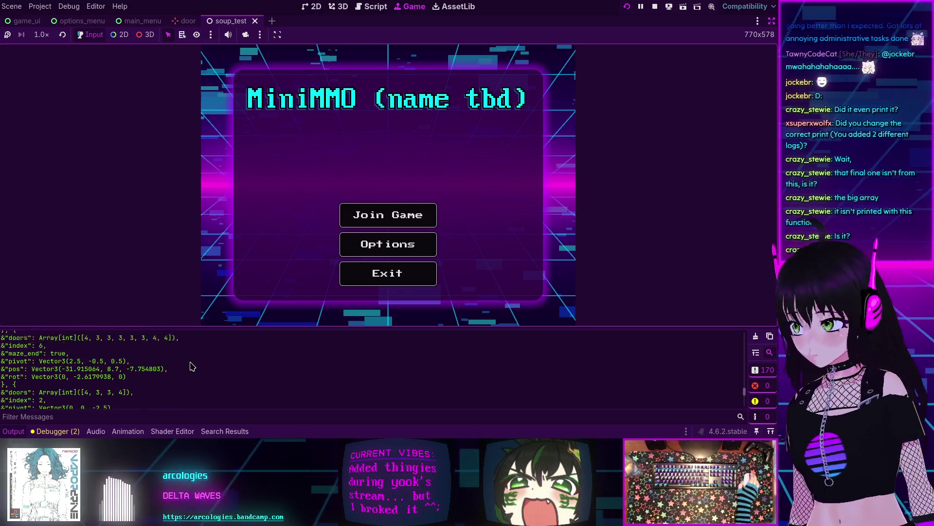
scroll(193, 366, "up", 10)
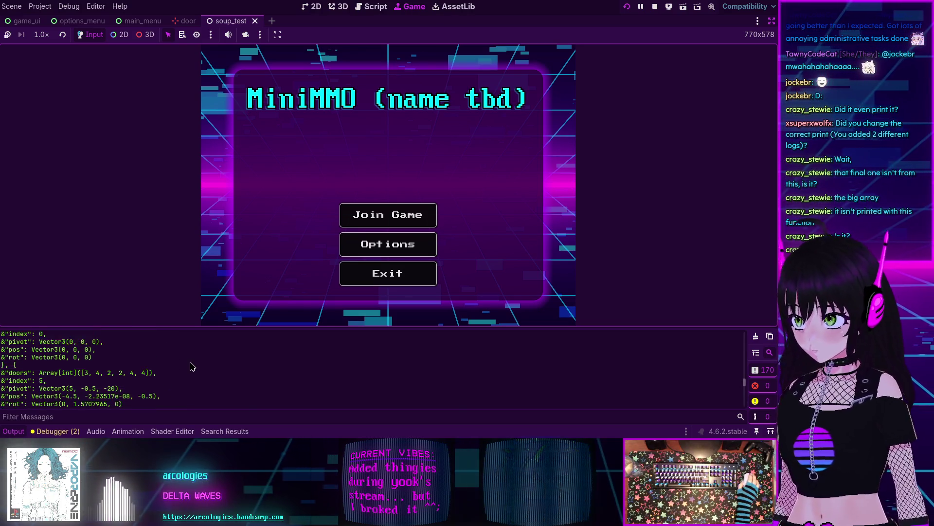
scroll(192, 366, "up", 10)
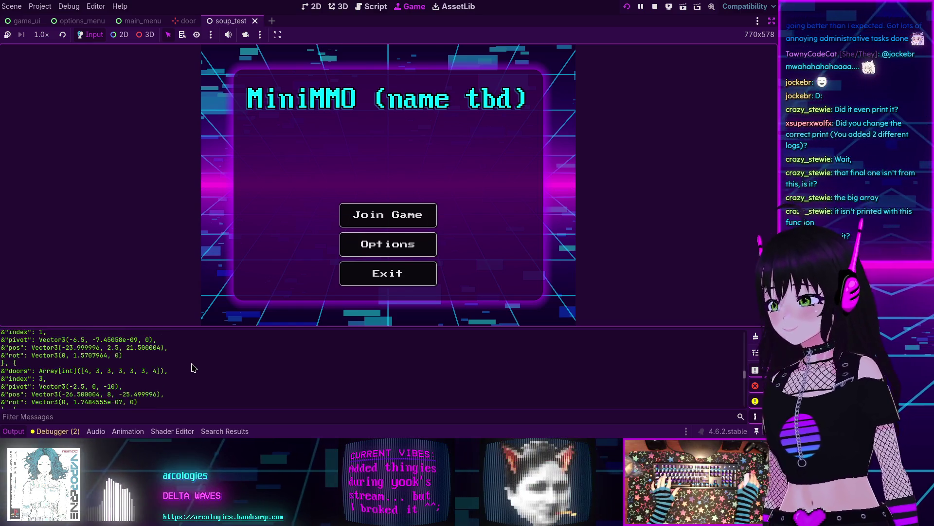
scroll(193, 368, "up", 10)
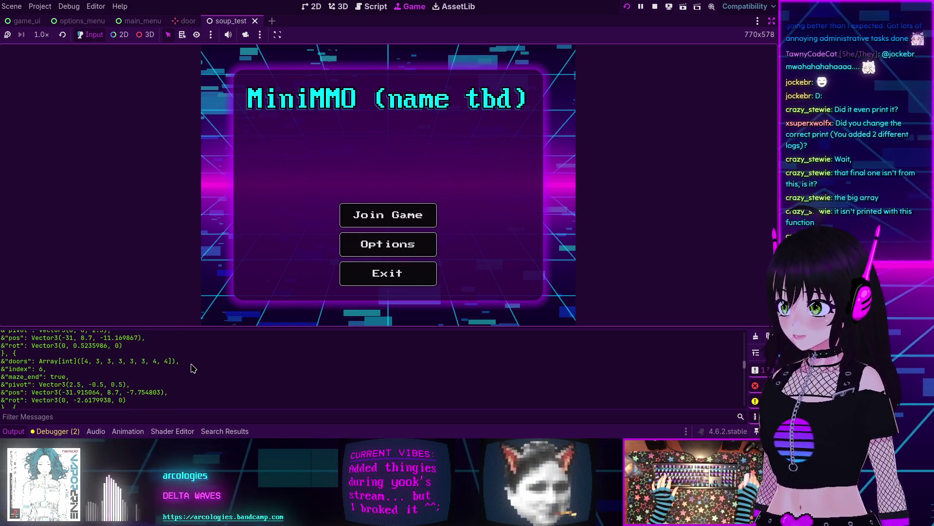
scroll(192, 368, "up", 10)
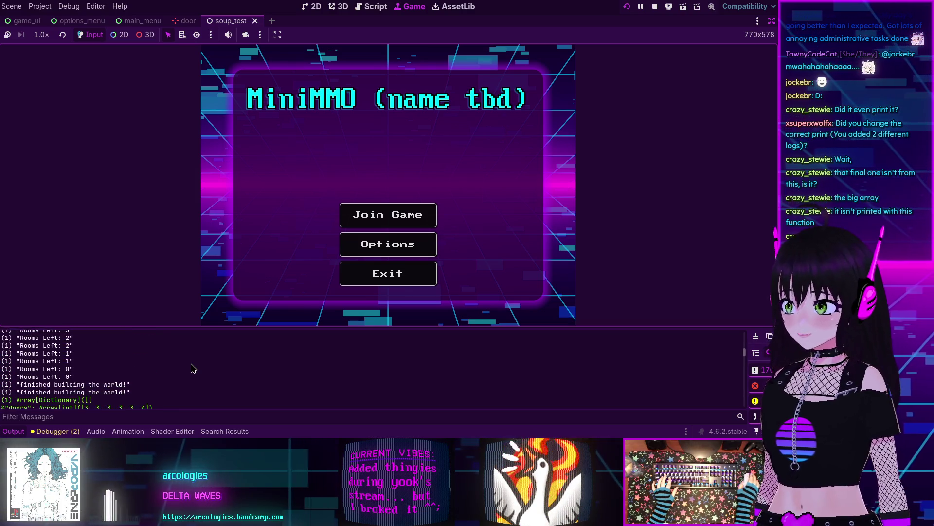
scroll(48, 358, "down", 2)
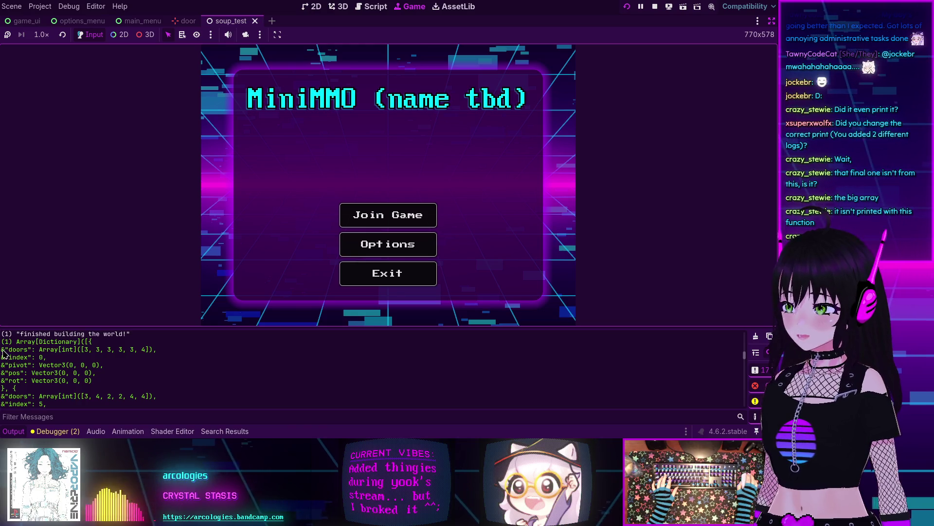
scroll(2, 352, "down", 3)
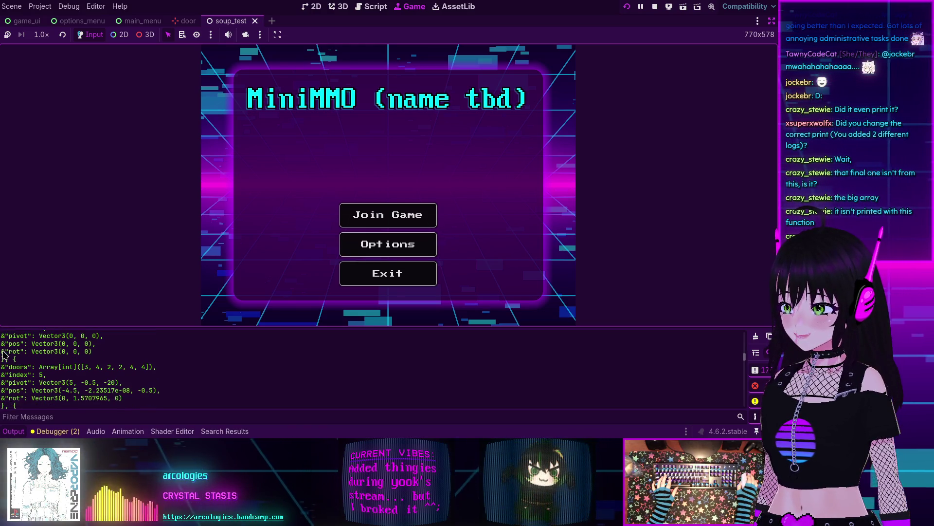
scroll(3, 353, "down", 1)
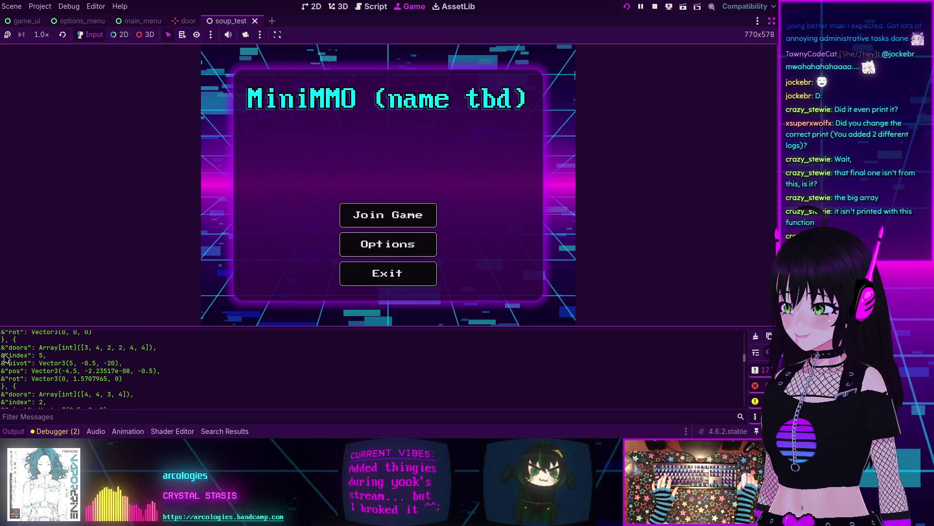
scroll(5, 358, "up", 4)
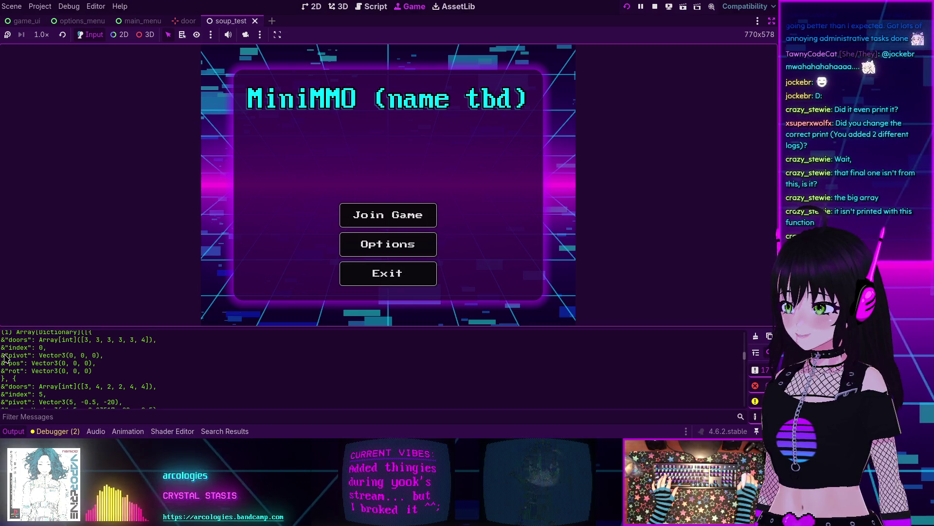
scroll(5, 358, "up", 1)
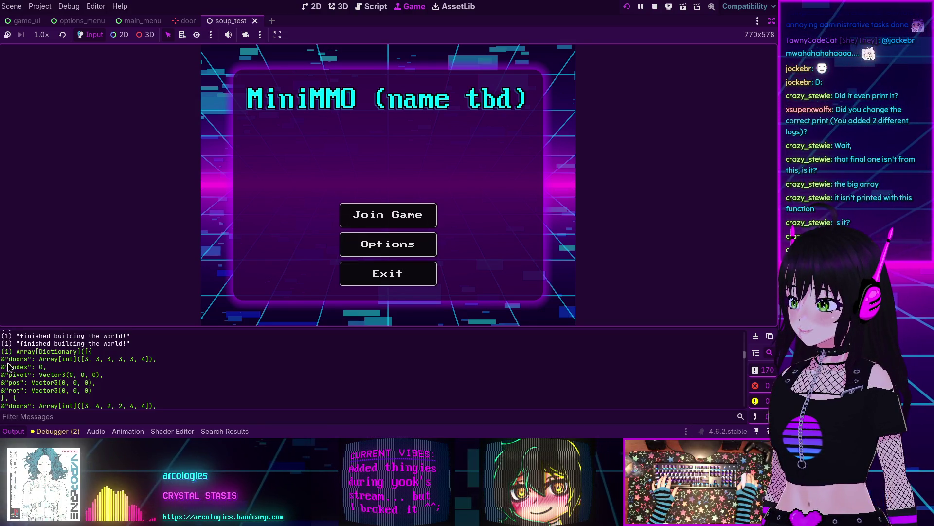
scroll(8, 366, "down", 1)
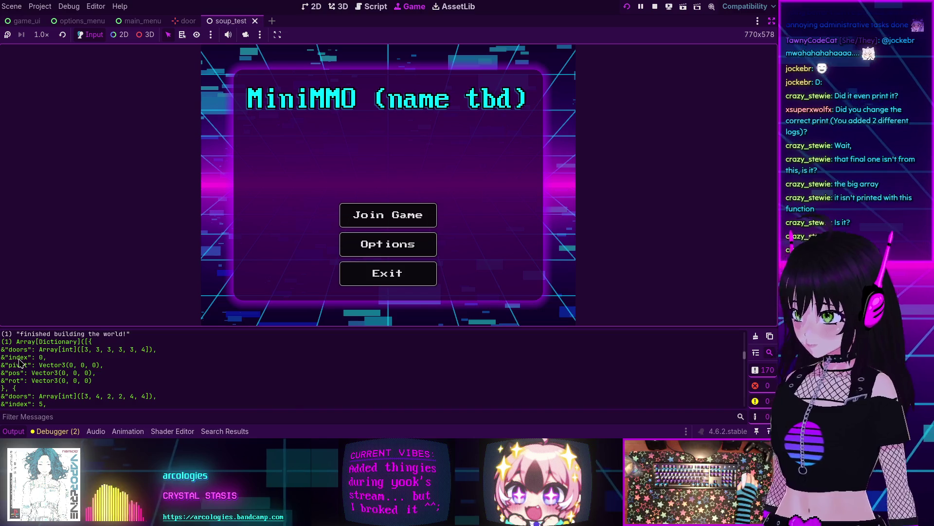
scroll(19, 363, "down", 10)
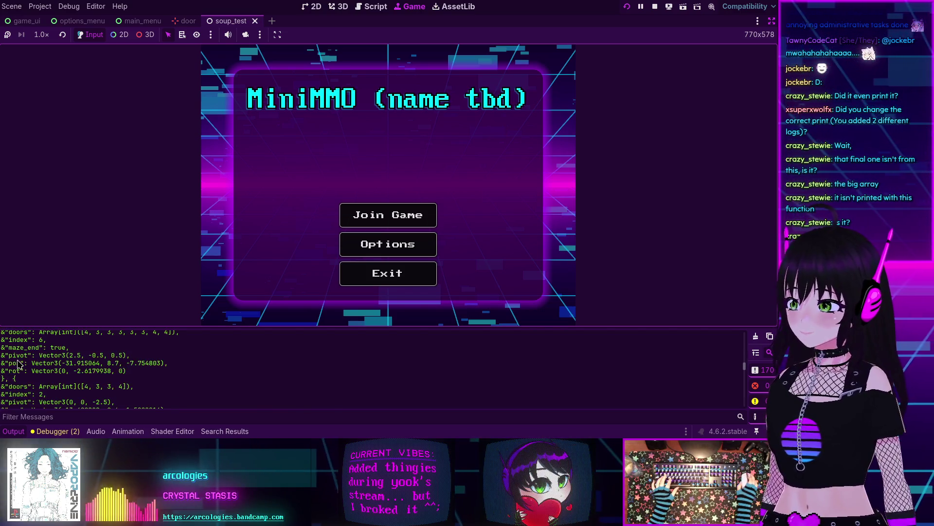
scroll(18, 364, "down", 5)
scroll(18, 364, "down", 5)
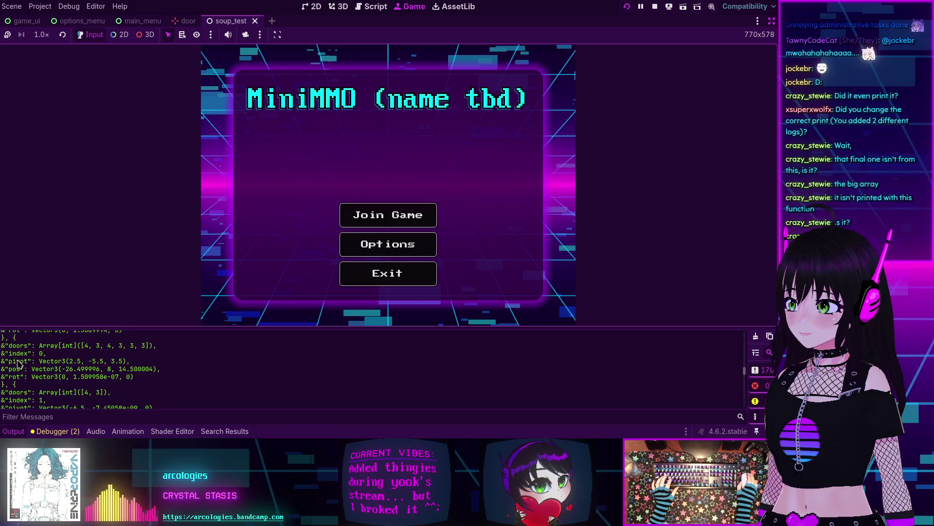
scroll(18, 364, "down", 15)
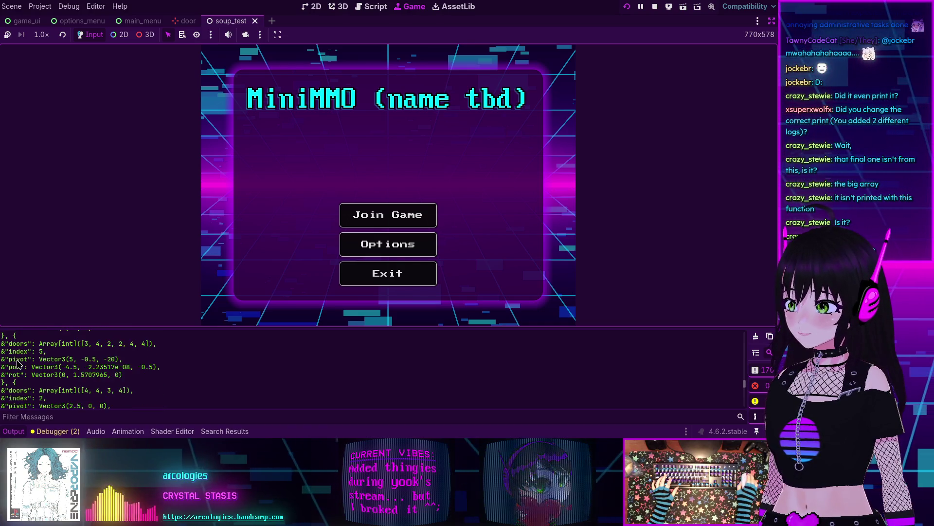
scroll(18, 364, "down", 15)
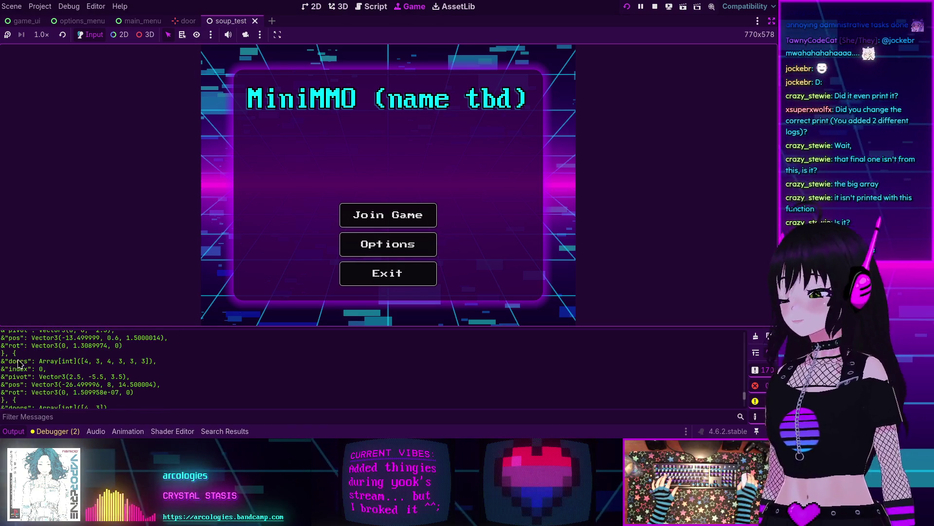
scroll(18, 365, "down", 15)
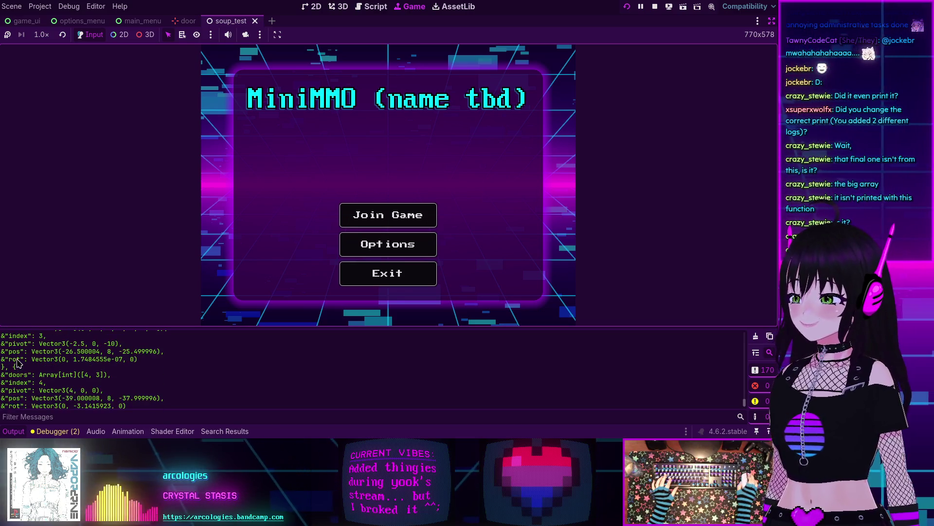
scroll(18, 365, "down", 2)
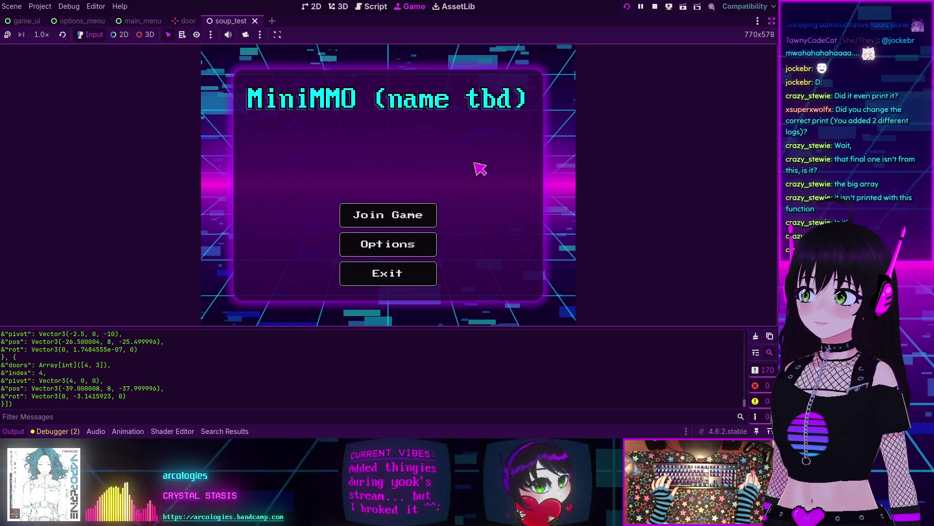
left_click(363, 210)
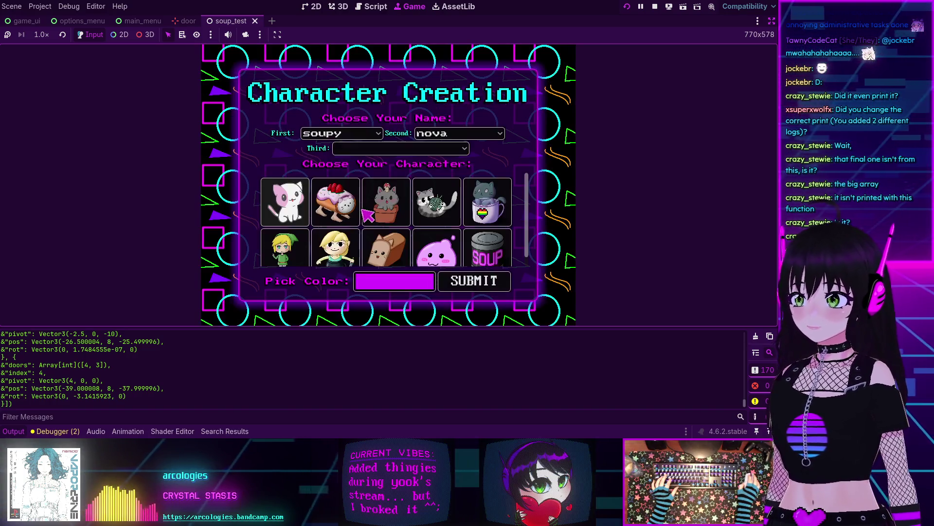
Step: Confirm the created character and enter the dungeon test scene
left_click(463, 280)
left_click(382, 225)
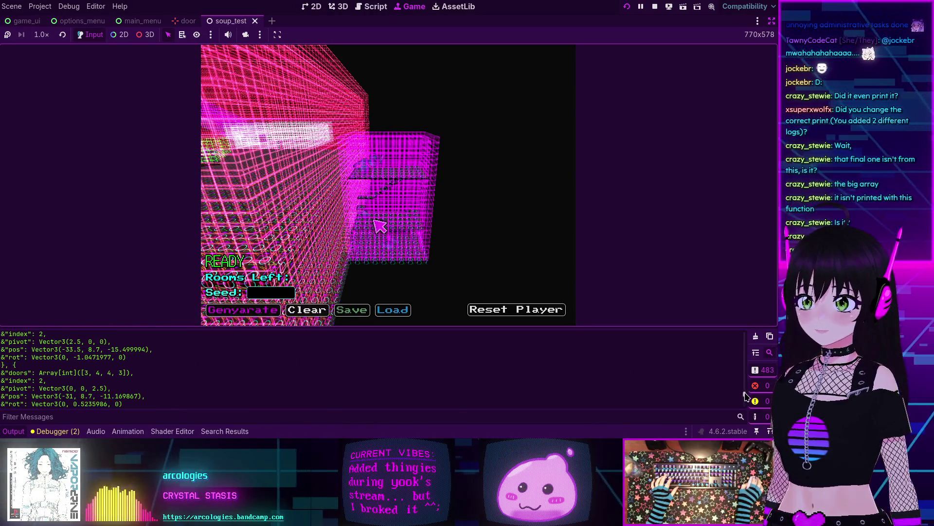
mouse_move(744, 394)
left_mouse_down()
mouse_move(743, 386)
mouse_move(742, 400)
left_mouse_up()
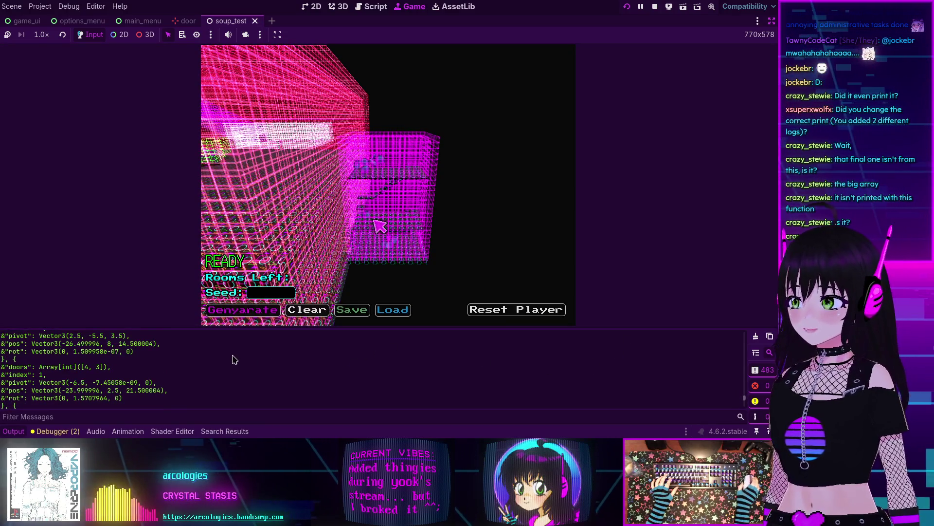
Step: Scroll back through the printed room entries, then stop the game with F8
scroll(228, 358, "up", 1)
scroll(218, 353, "up", 5)
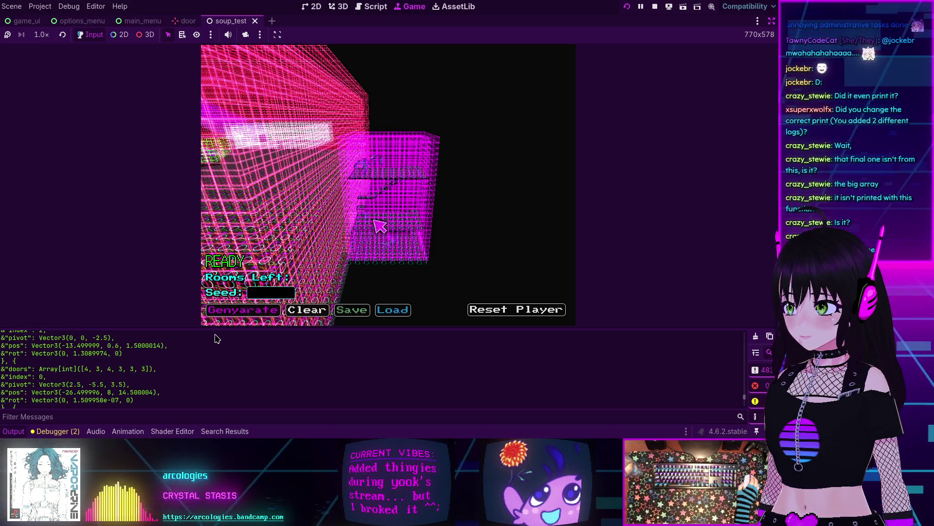
scroll(217, 338, "up", 1)
scroll(217, 338, "up", 1)
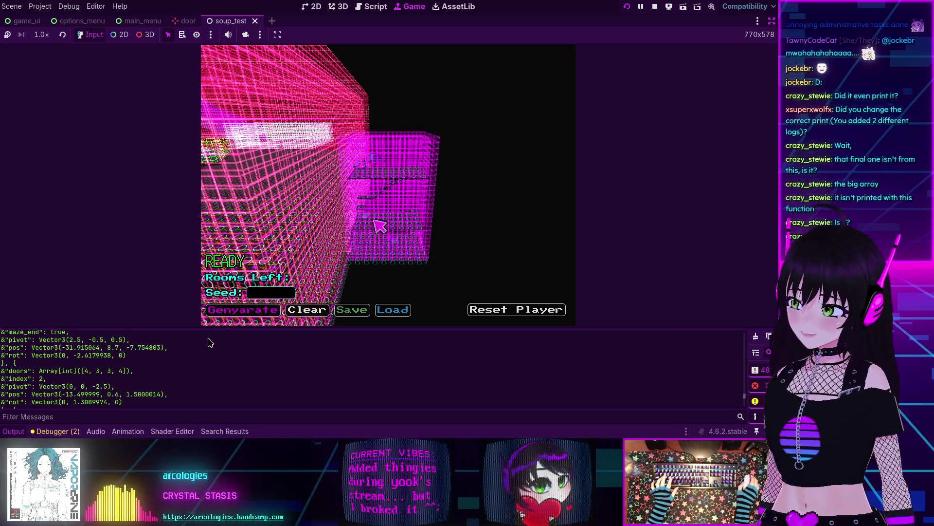
scroll(210, 343, "up", 1)
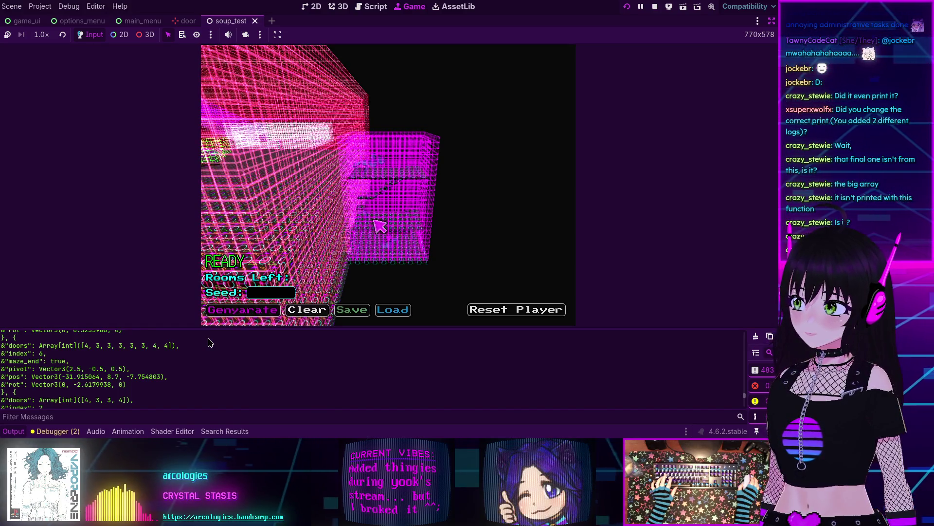
scroll(211, 343, "up", 1)
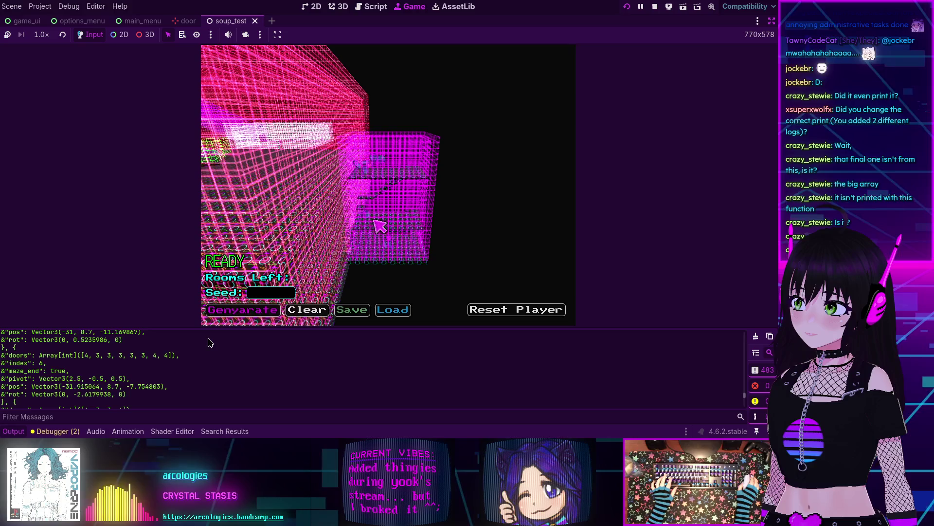
scroll(209, 343, "up", 2)
scroll(209, 344, "up", 1)
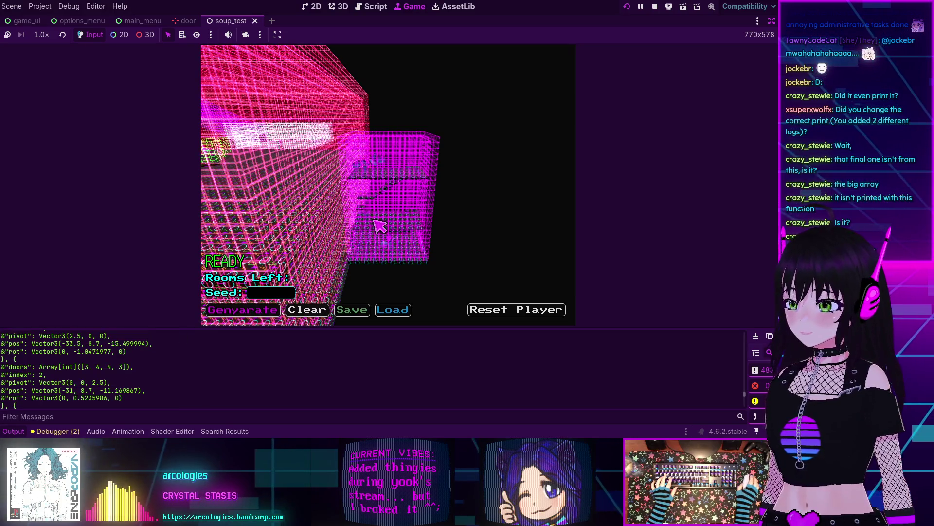
key("F8")
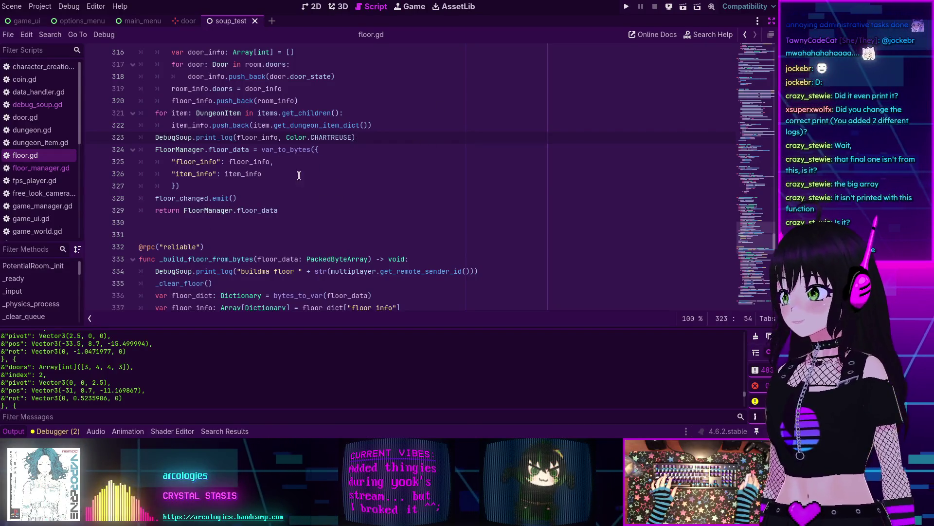
mouse_move(260, 162)
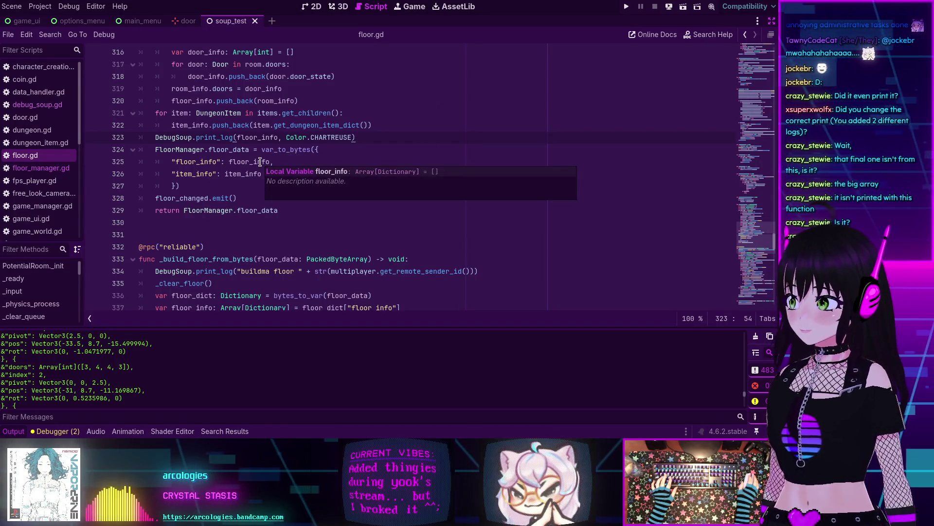
scroll(238, 155, "up", 1)
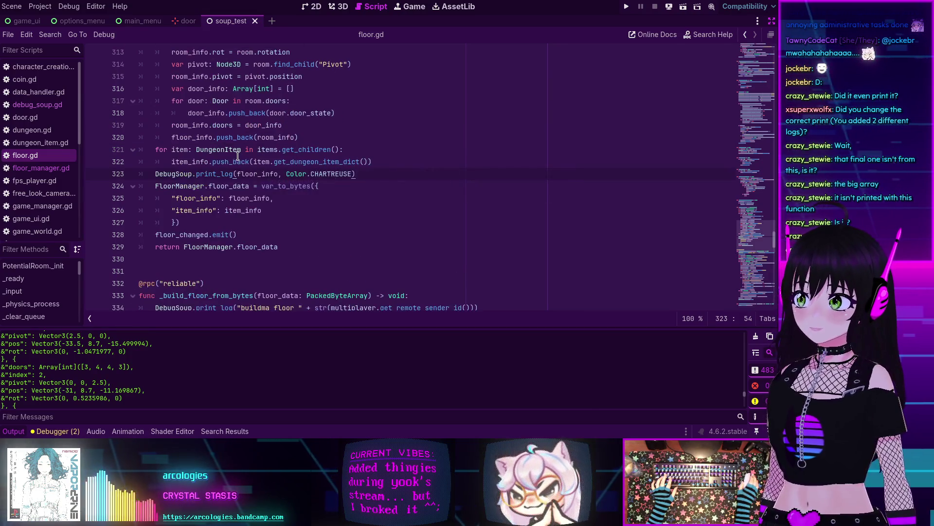
scroll(238, 155, "down", 4)
scroll(238, 156, "up", 3)
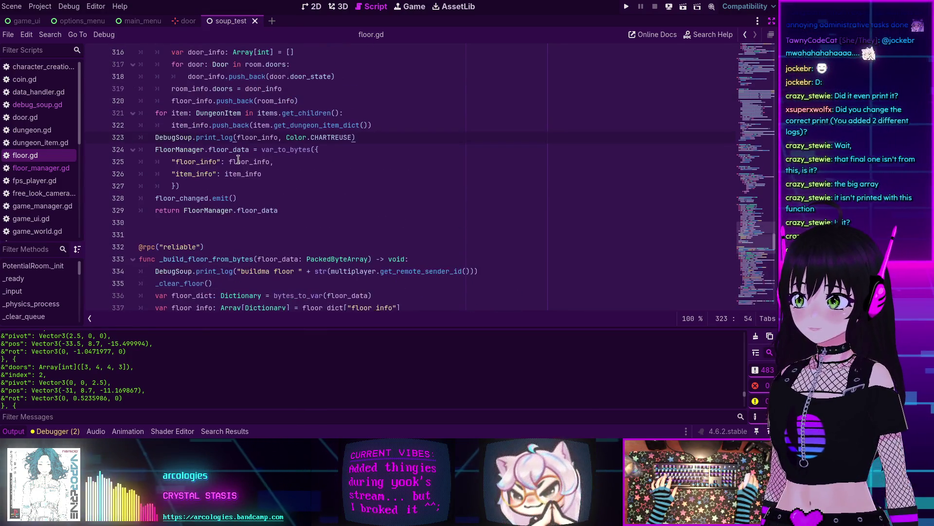
scroll(238, 160, "up", 1)
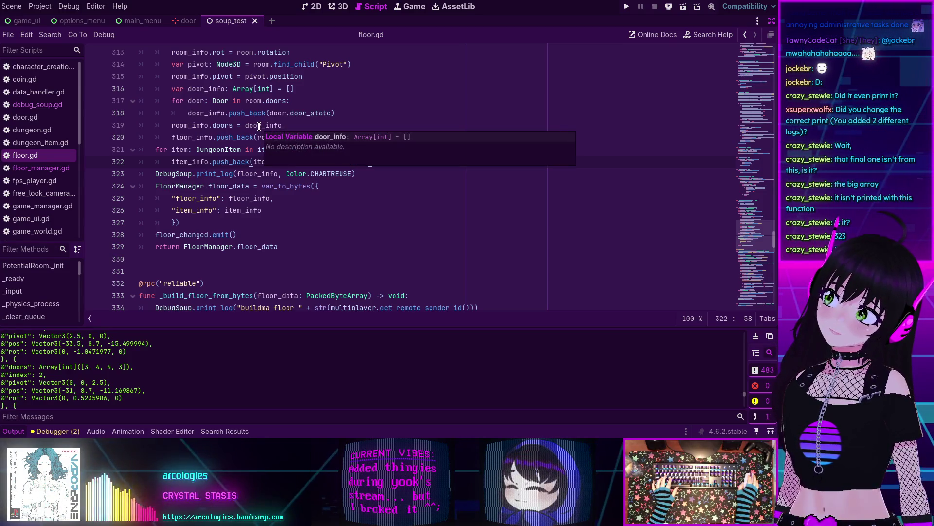
double_click(258, 126)
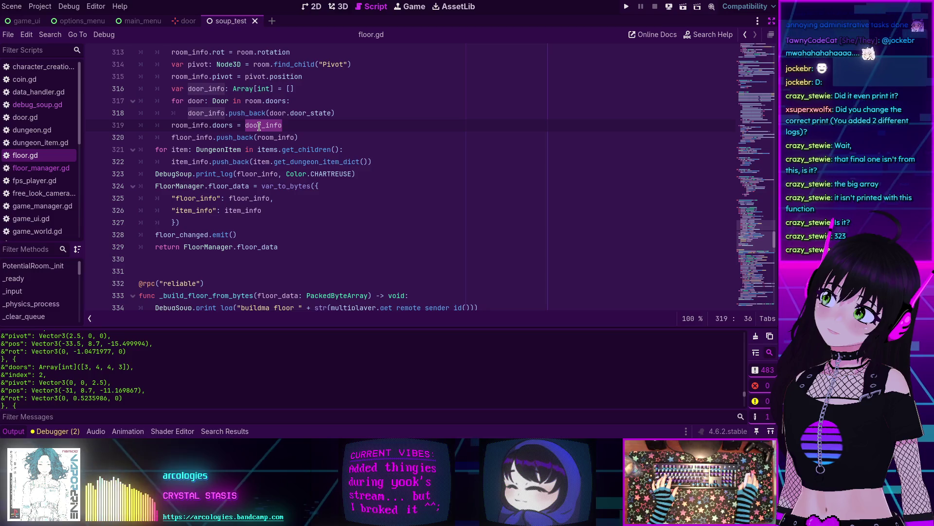
scroll(259, 126, "up", 2)
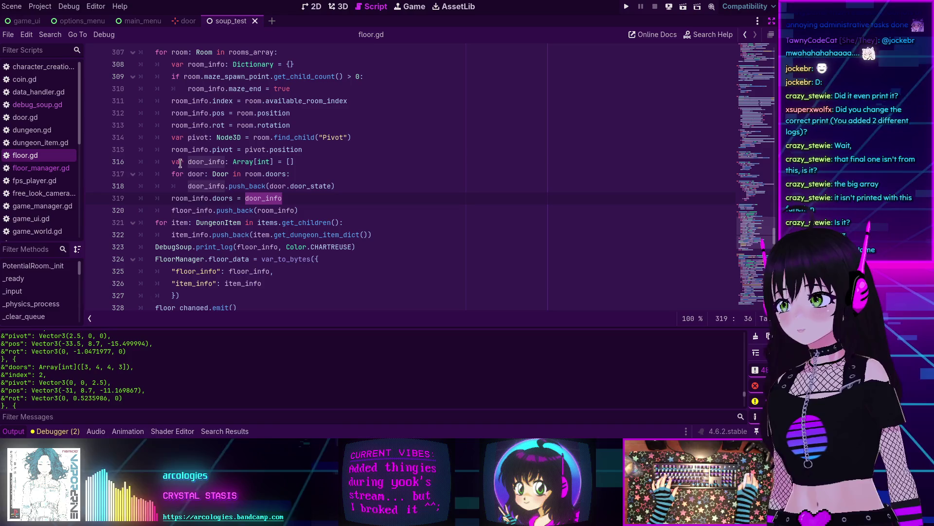
Step: Move line 323's DebugSoup.print_log call to a new line after the doors assignment on line 319
left_click(155, 246)
left_click_drag(154, 247, 363, 244)
key("ctrl+c")
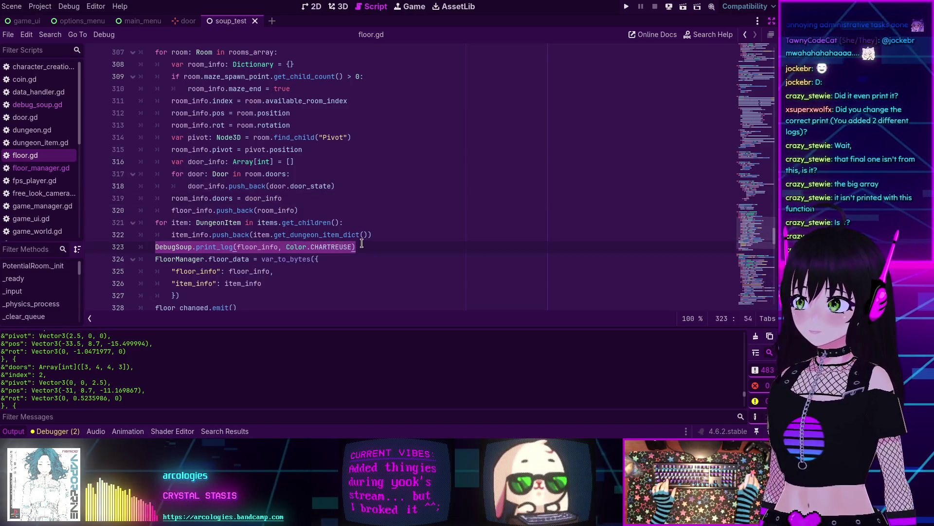
key("BackSpace")
key("BackSpace")
key("BackSpace")
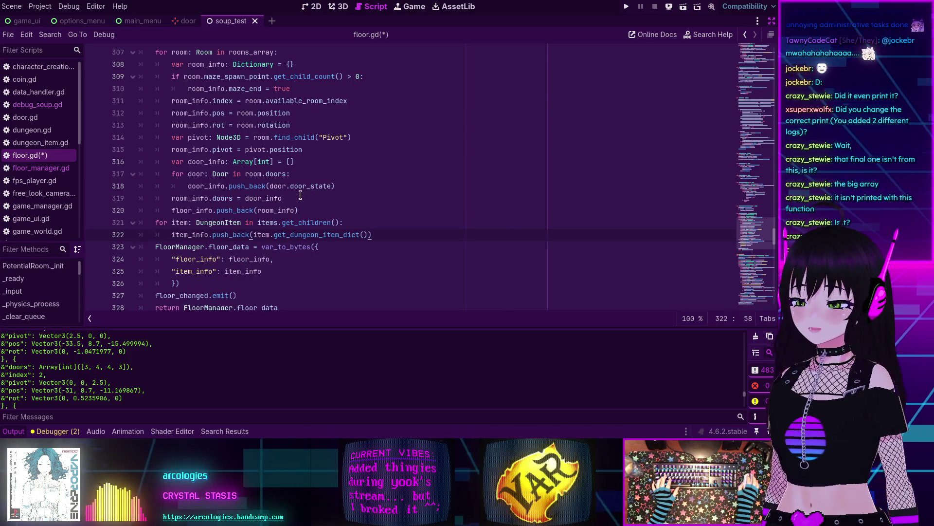
key("Return")
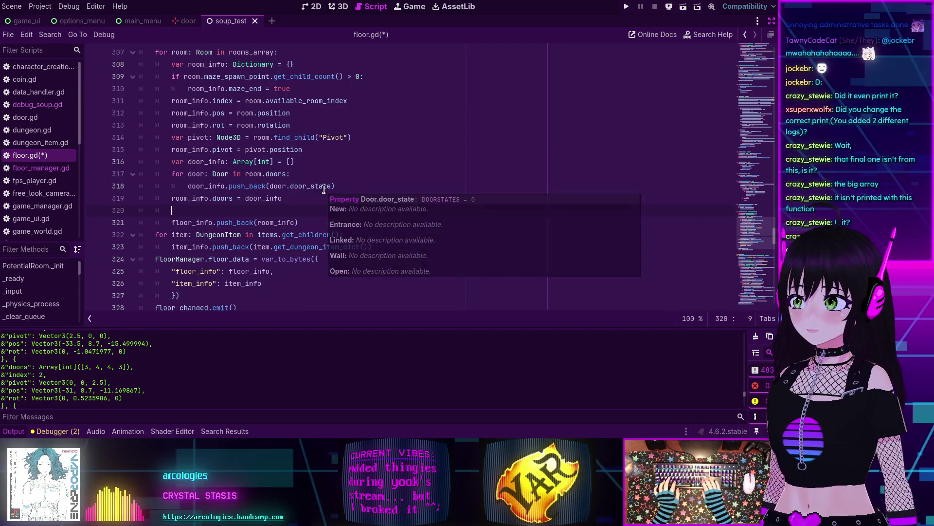
key("ctrl+v")
Step: Swap floor_info for door_info in the moved print call, save floor.gd, and select line 338's print call
double_click(263, 198)
key("ctrl+c")
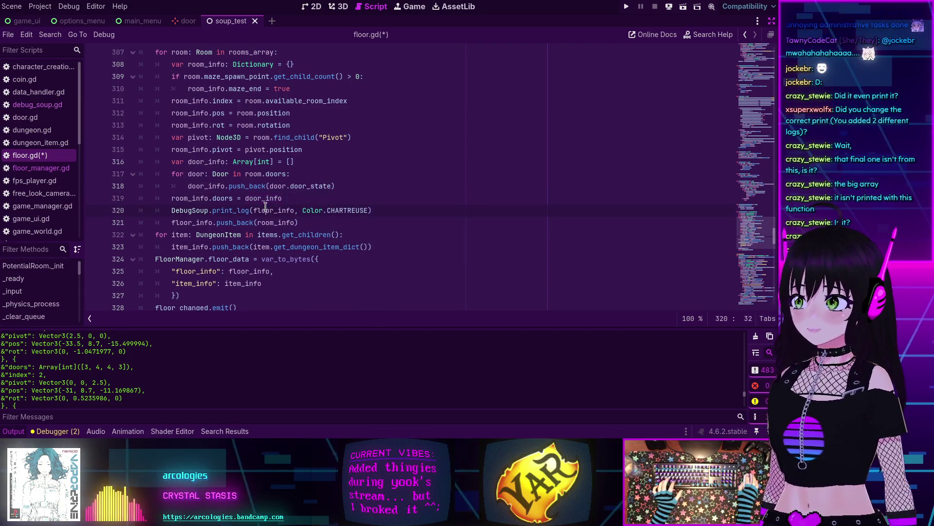
double_click(272, 211)
key("ctrl+v")
key("ctrl+s")
scroll(331, 202, "down", 8)
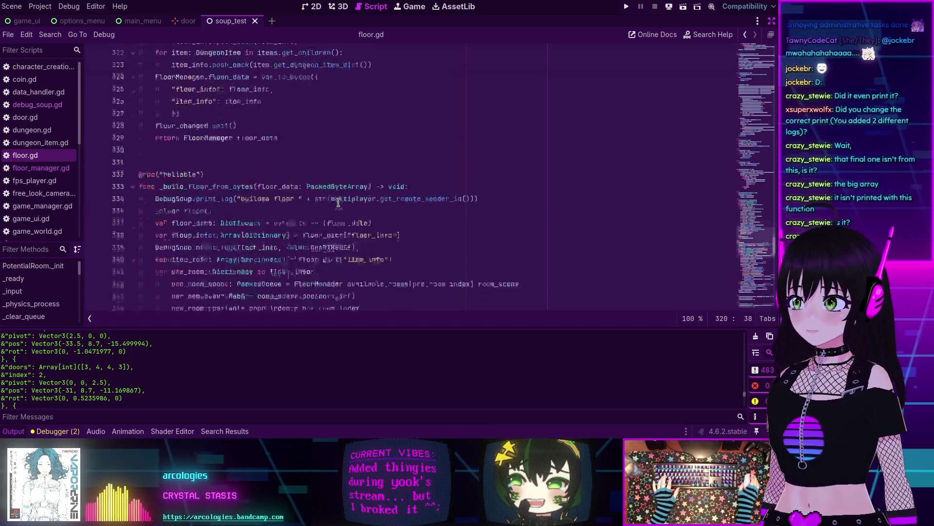
left_click_drag(360, 137, 148, 140)
key("ctrl+c")
key("BackSpace")
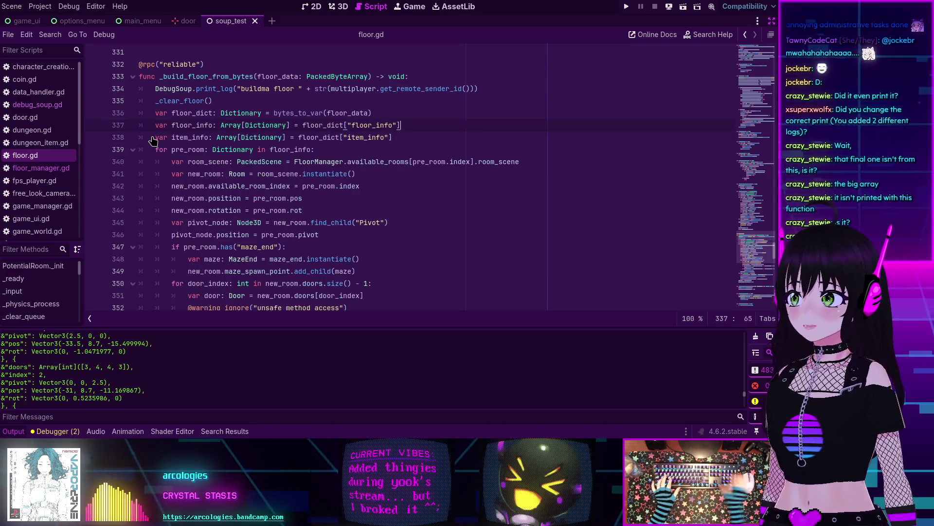
key("BackSpace")
scroll(227, 123, "down", 2)
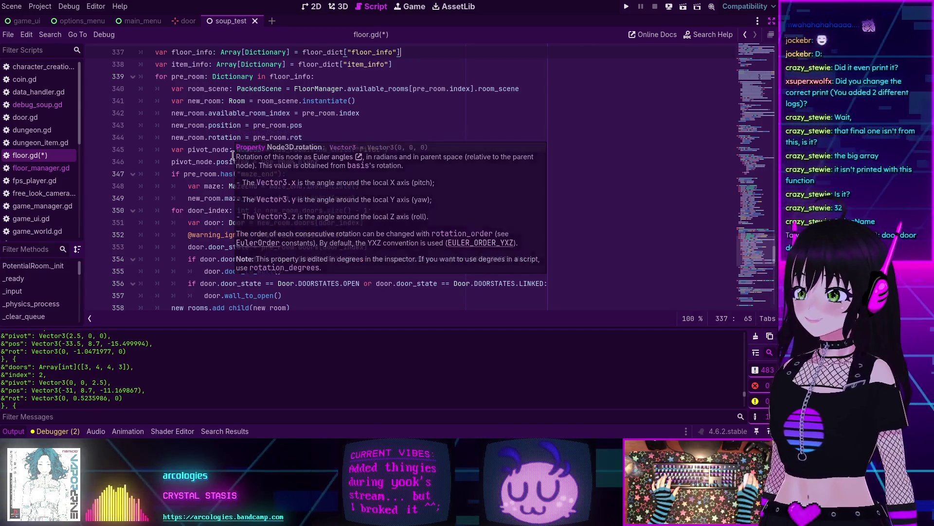
scroll(193, 156, "down", 1)
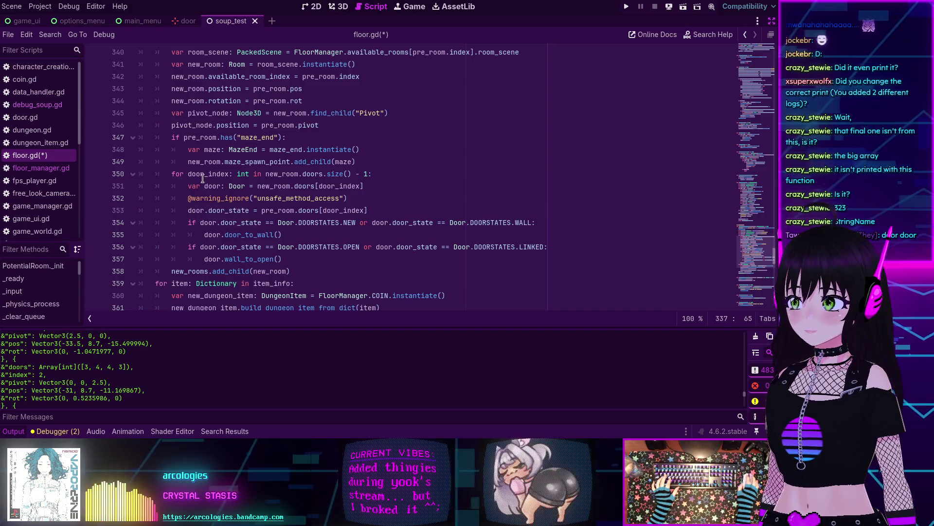
scroll(179, 137, "up", 3)
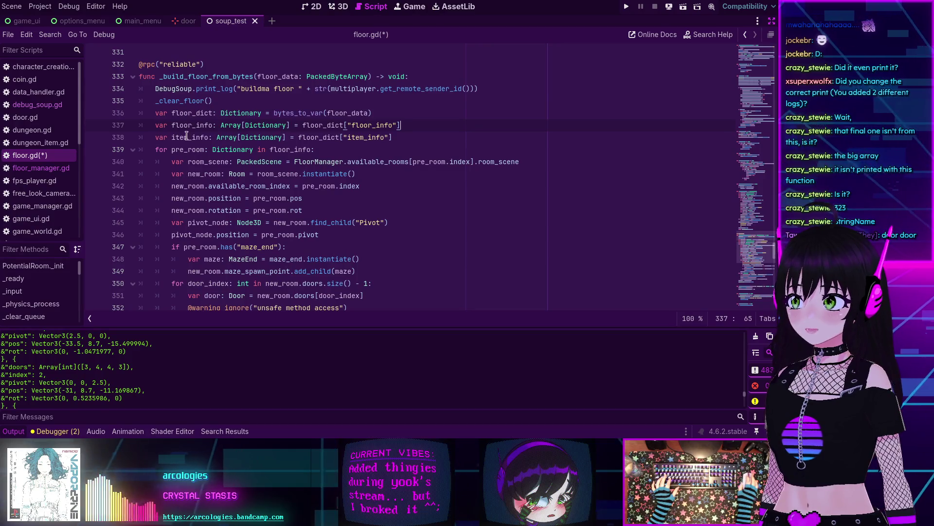
double_click(291, 150)
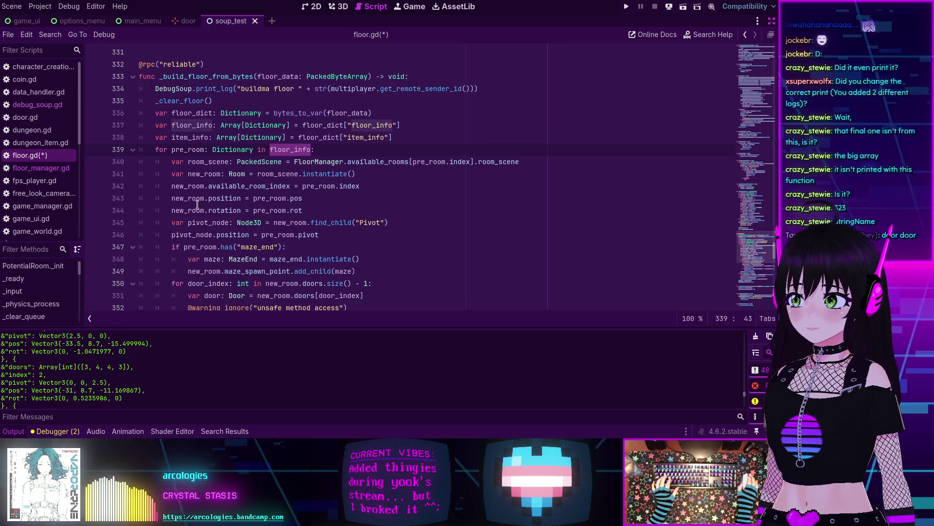
scroll(98, 364, "up", 3)
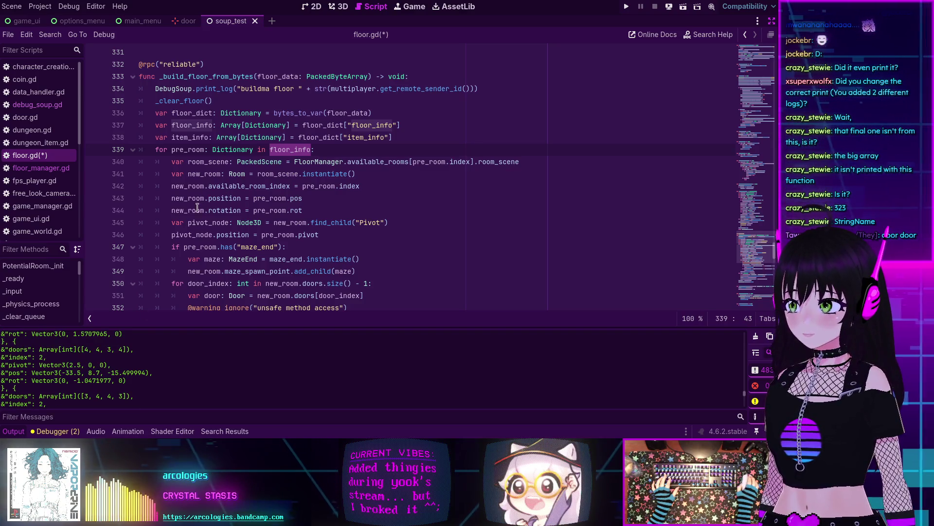
scroll(173, 222, "down", 1)
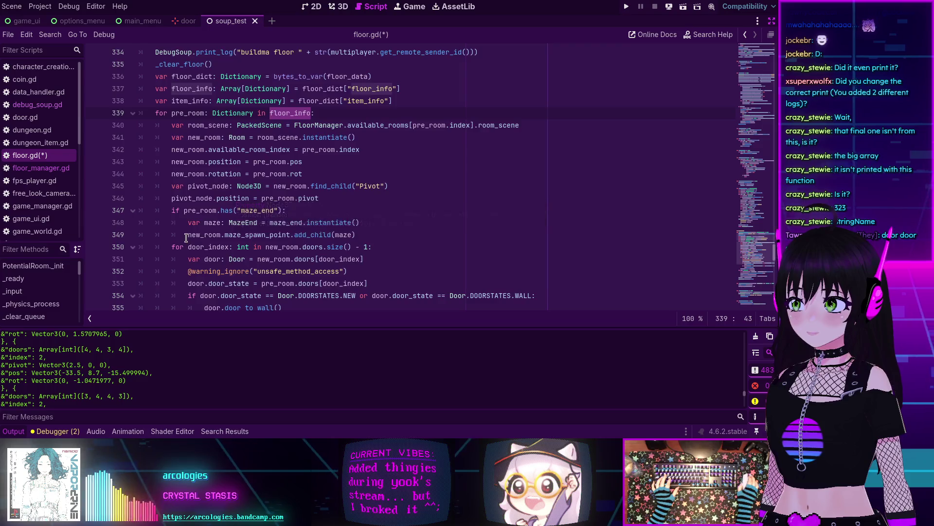
scroll(162, 172, "down", 1)
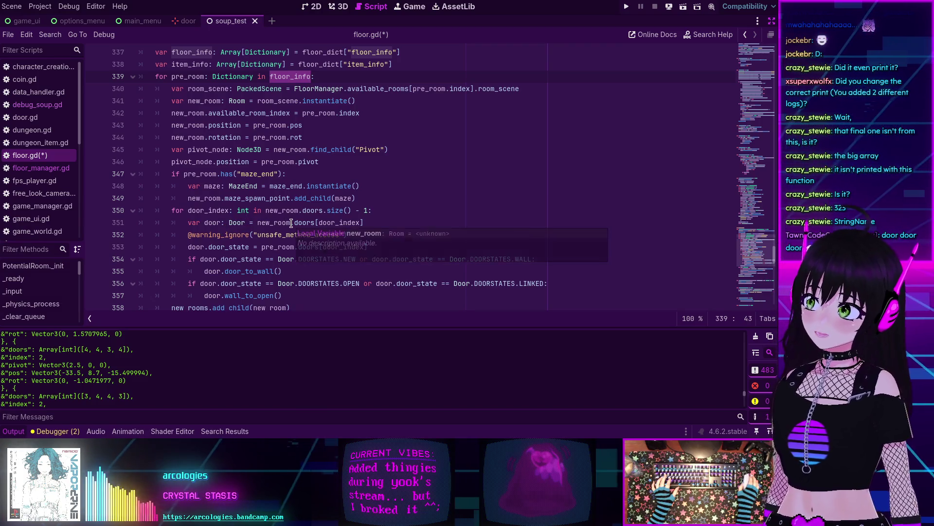
scroll(291, 223, "down", 2)
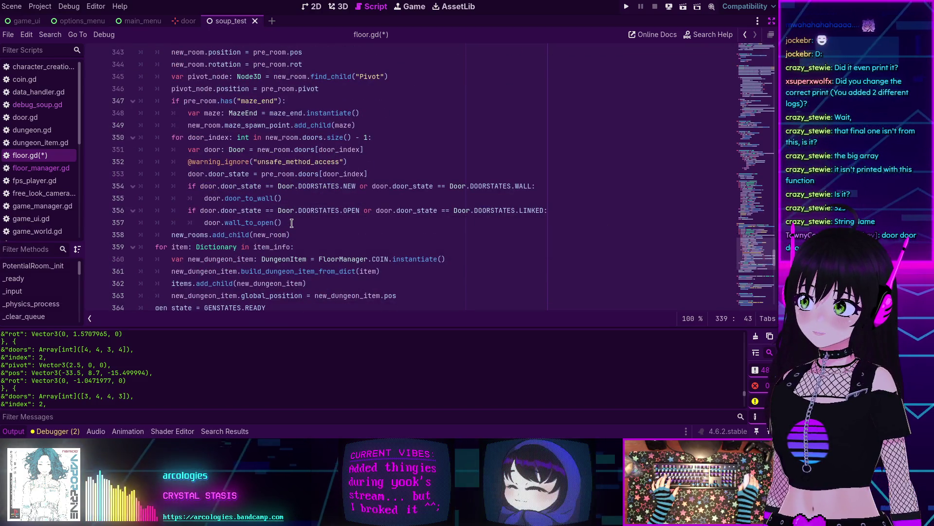
scroll(292, 223, "up", 1)
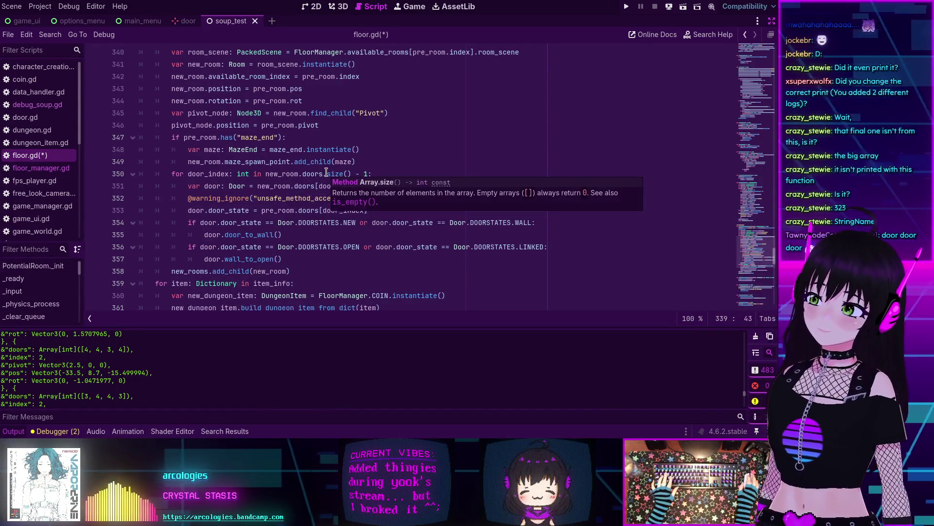
left_click(271, 186)
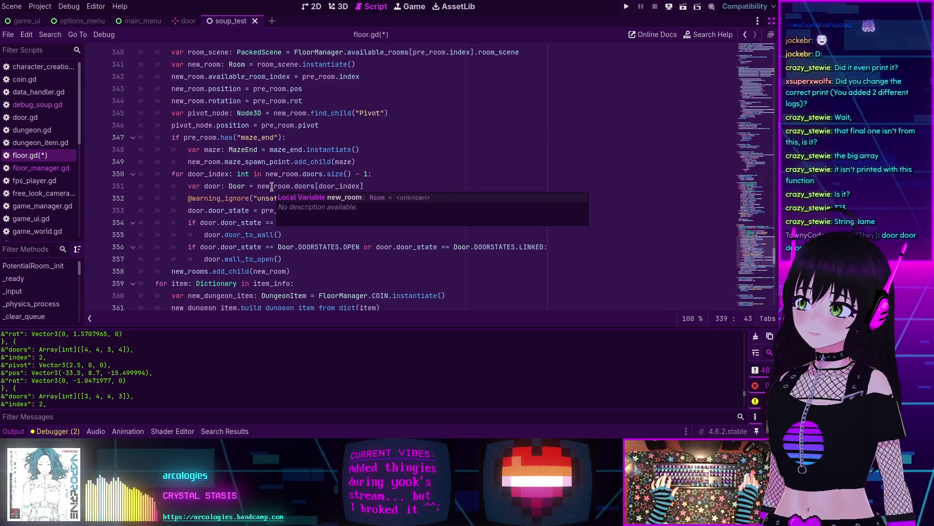
scroll(272, 186, "up", 1)
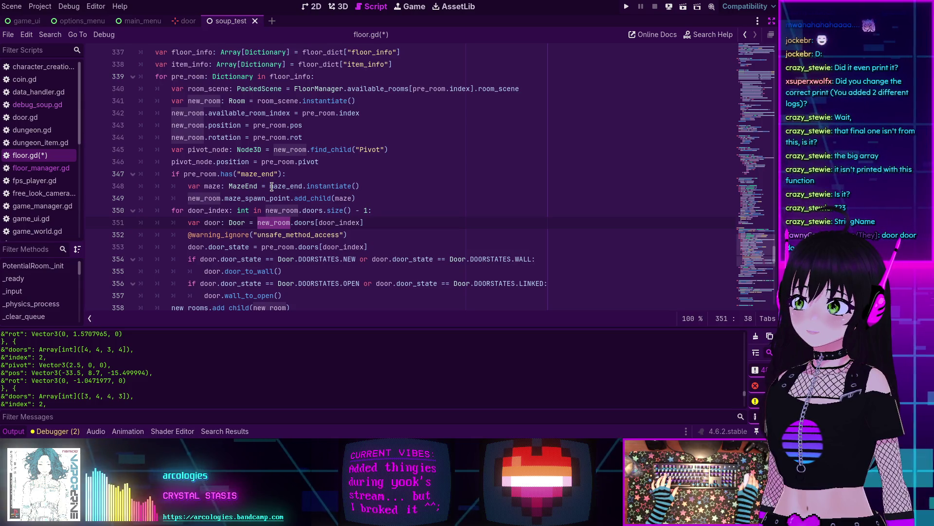
scroll(272, 186, "down", 1)
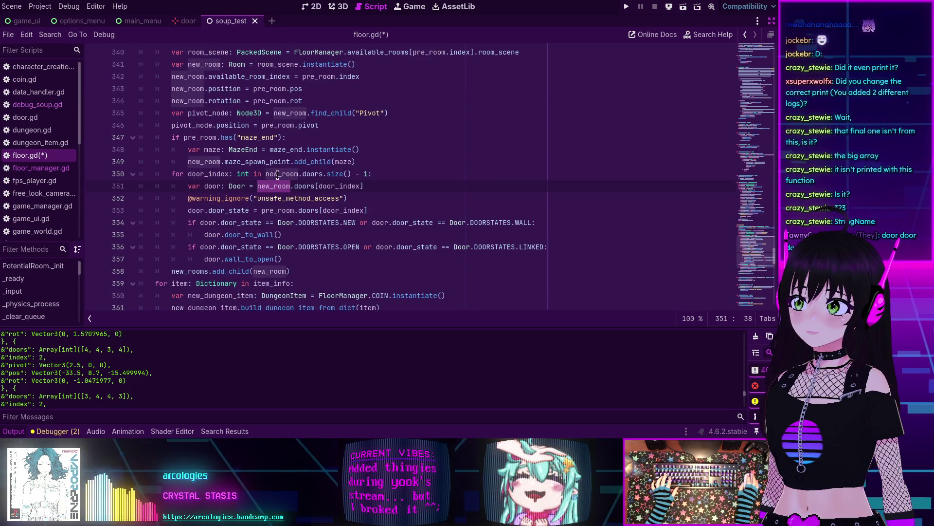
left_click(221, 185)
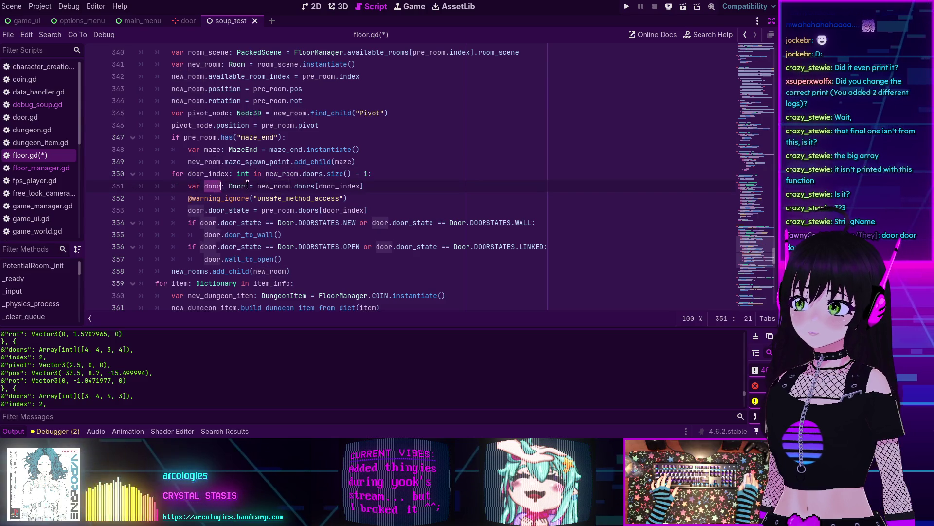
left_click(291, 186)
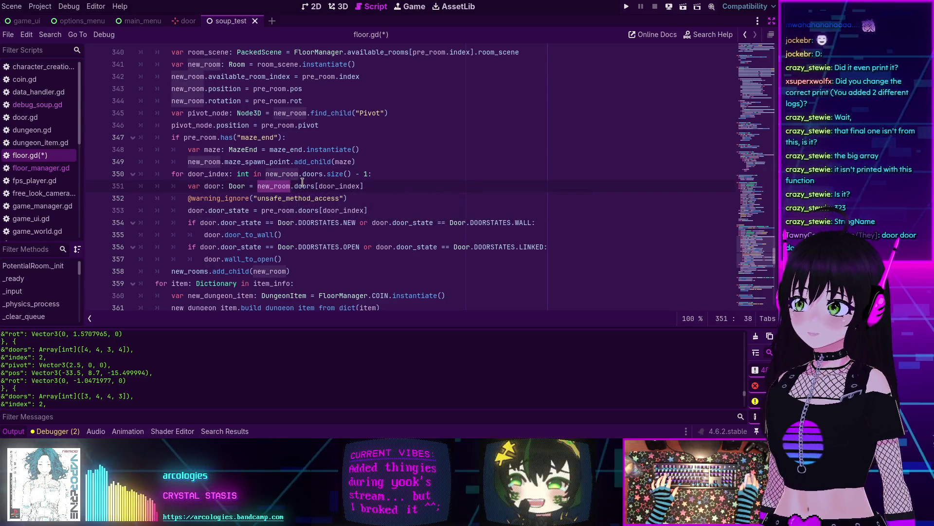
double_click(264, 210)
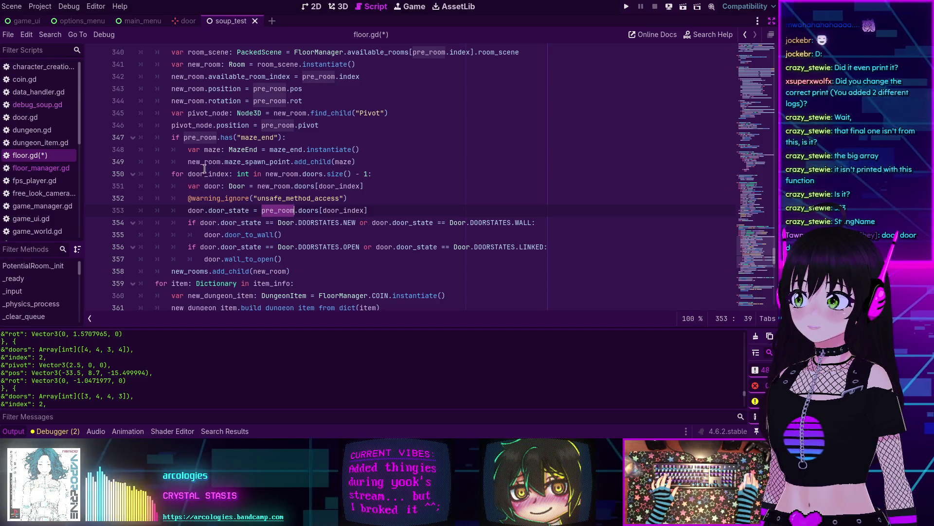
left_click(365, 161)
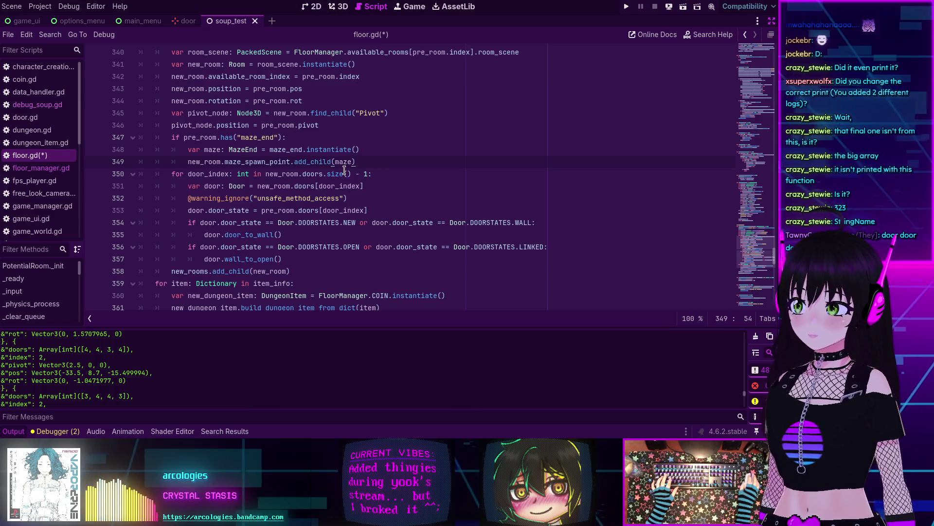
left_click(261, 211)
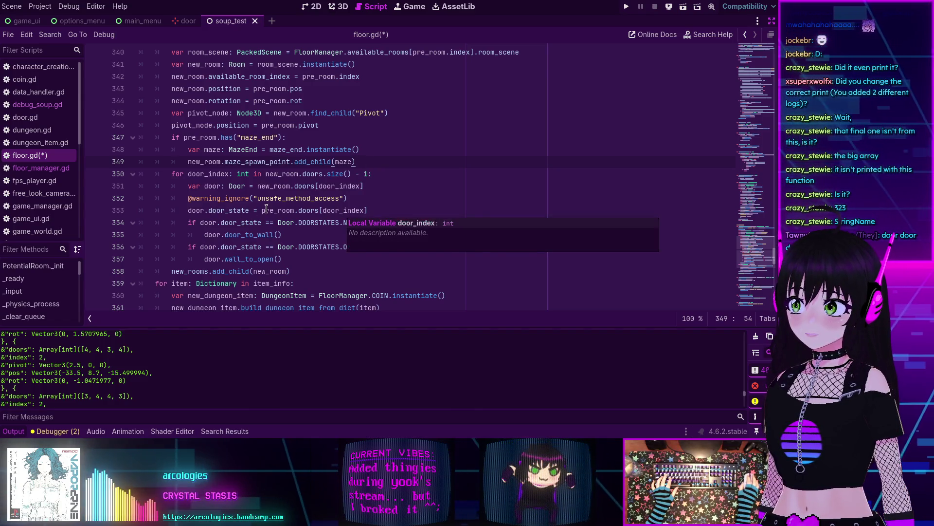
left_click(339, 210)
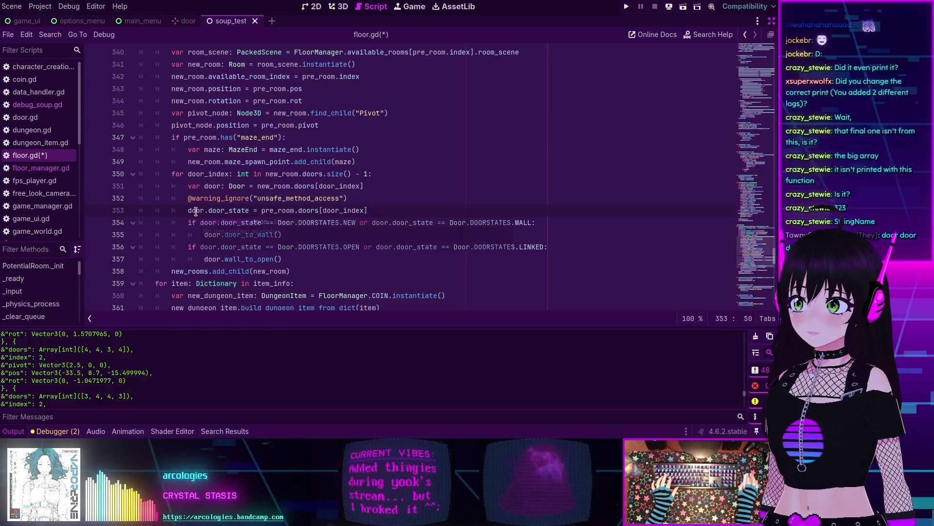
mouse_move(205, 205)
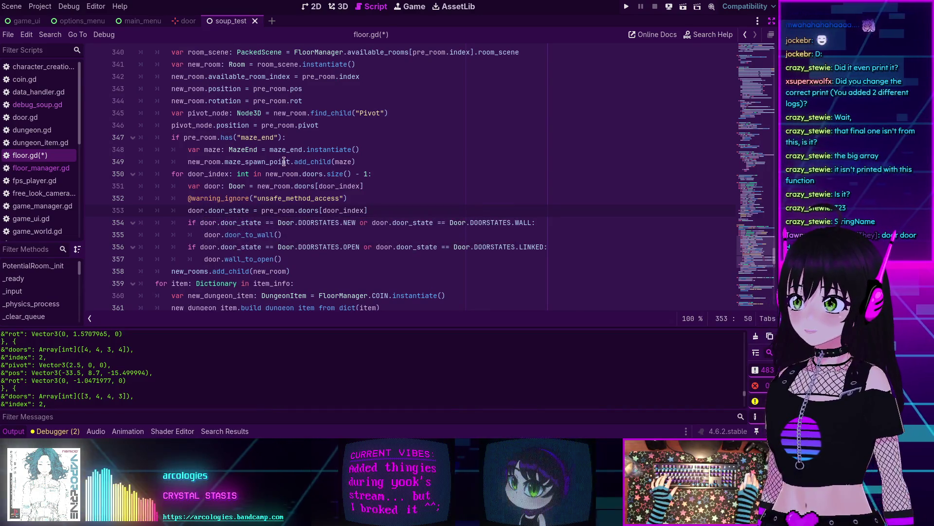
mouse_move(311, 148)
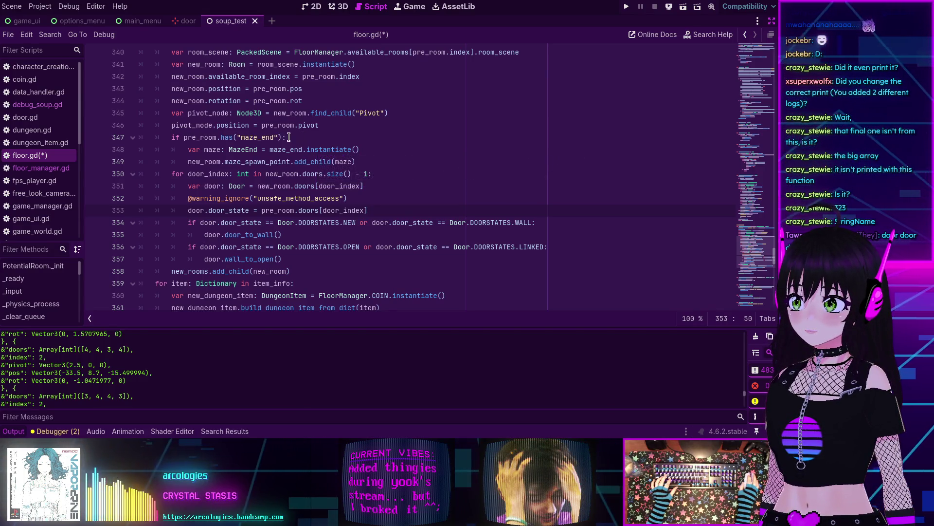
key("Return")
key("BackSpace")
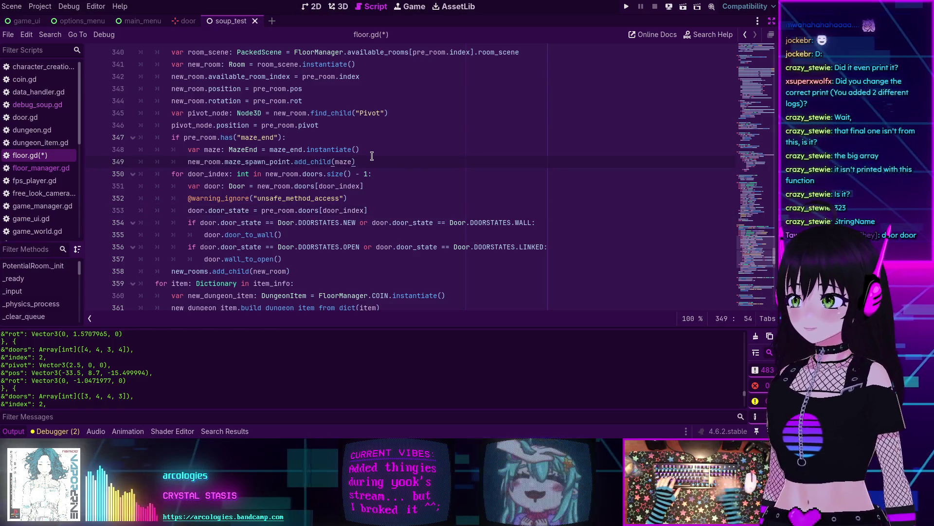
Step: Make the new log line print pre_room.doors in chartreuse and save floor.gd
key("ctrl+v")
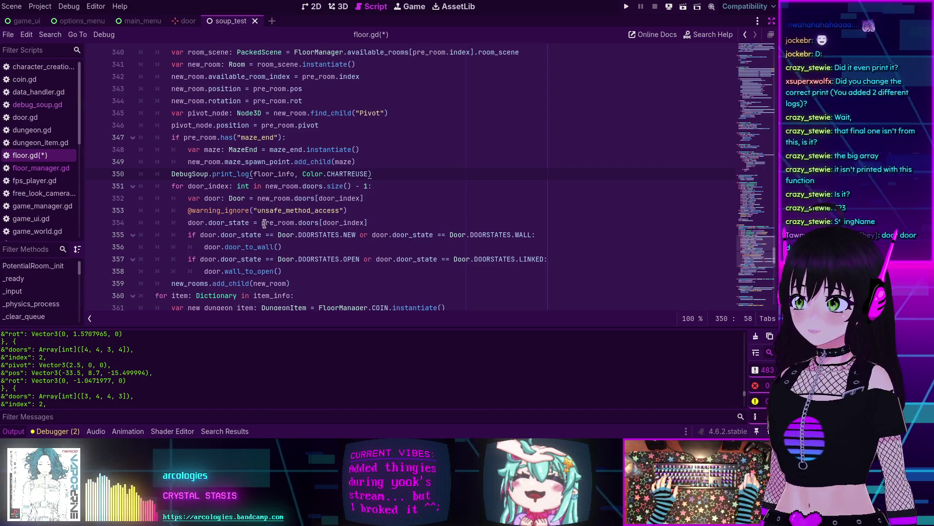
double_click(272, 174)
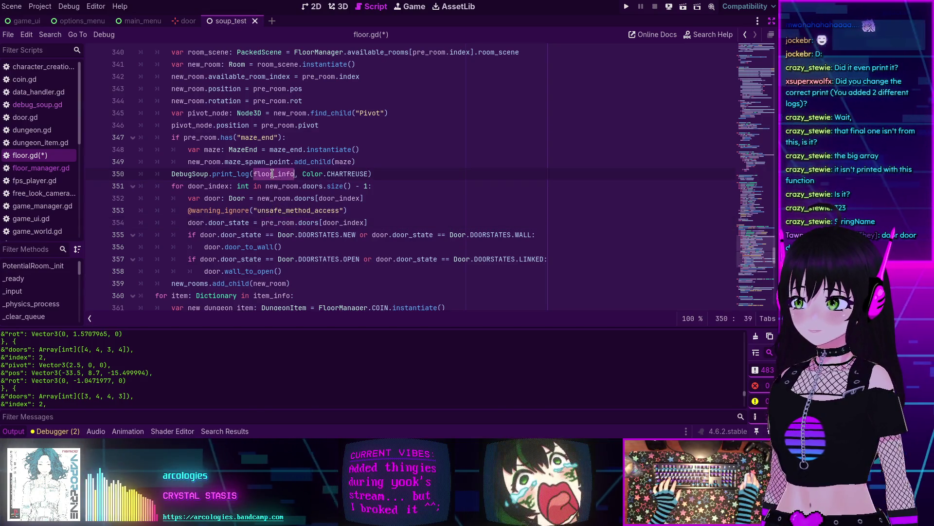
type("pre_room.doors")
mouse_move(329, 175)
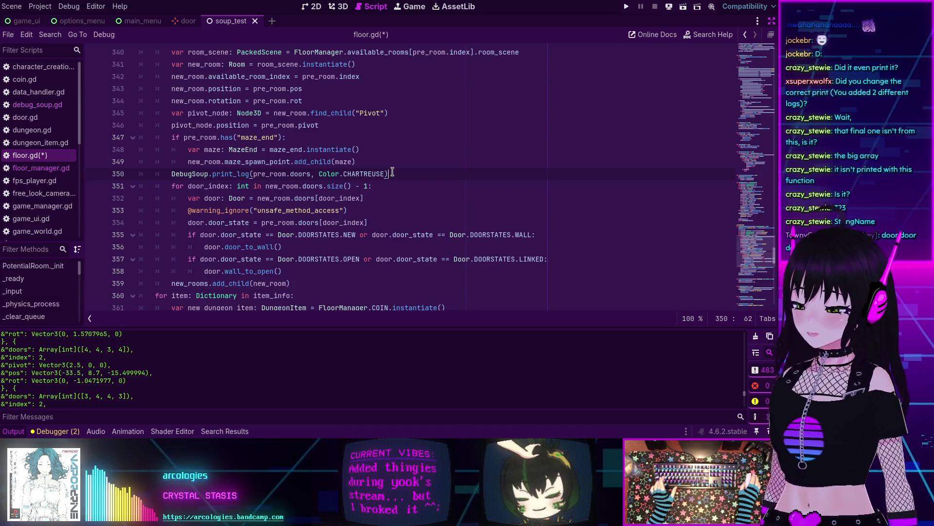
key("ctrl+s")
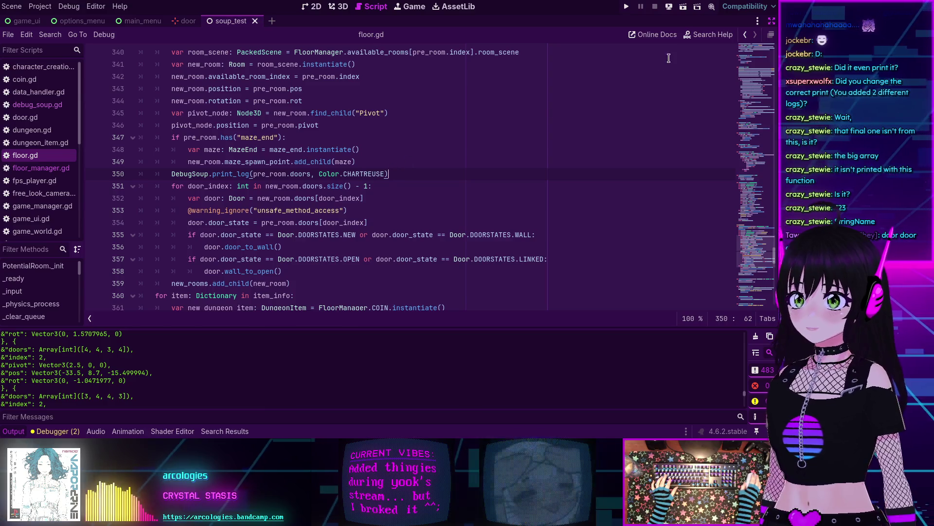
Step: Run and stop the game, then open debug_soup.gd
left_click(625, 7)
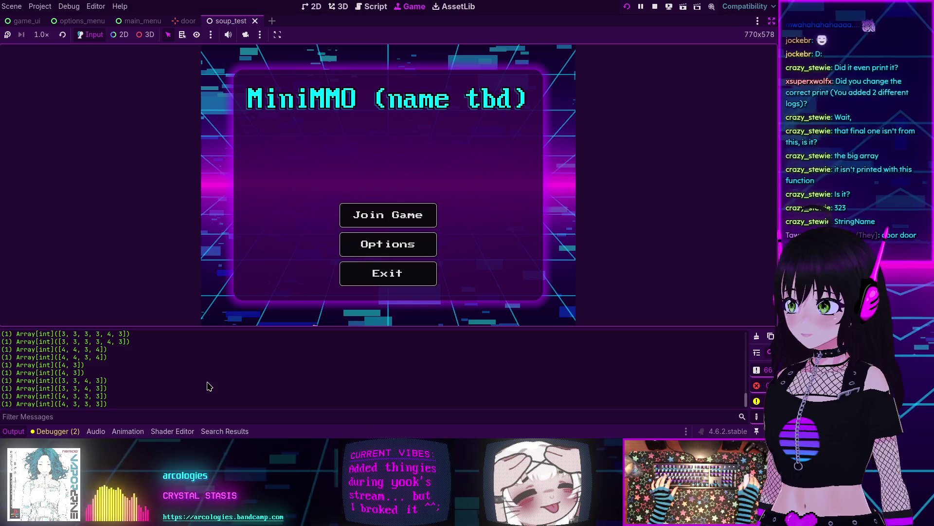
key("F8")
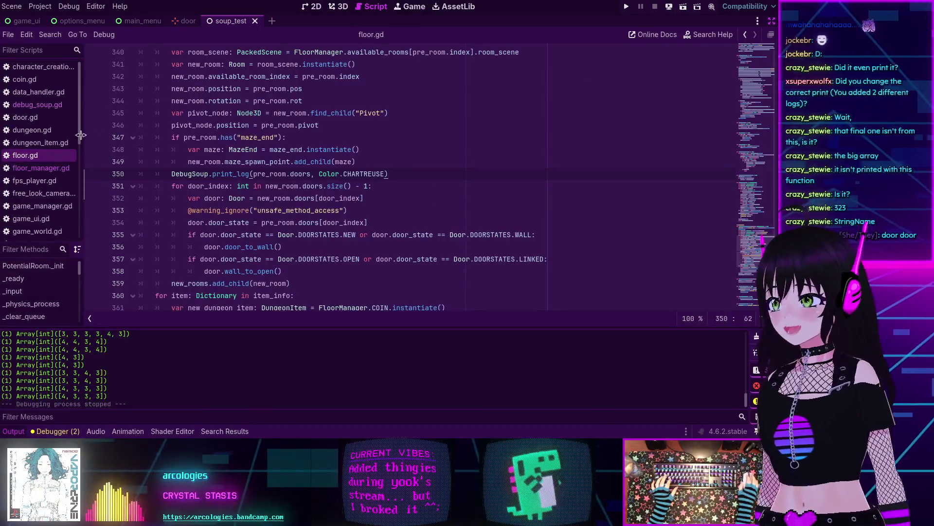
left_click(45, 105)
Step: Delete the print(print_str) line from print_log in debug_soup.gd and rerun the game
left_click(201, 209)
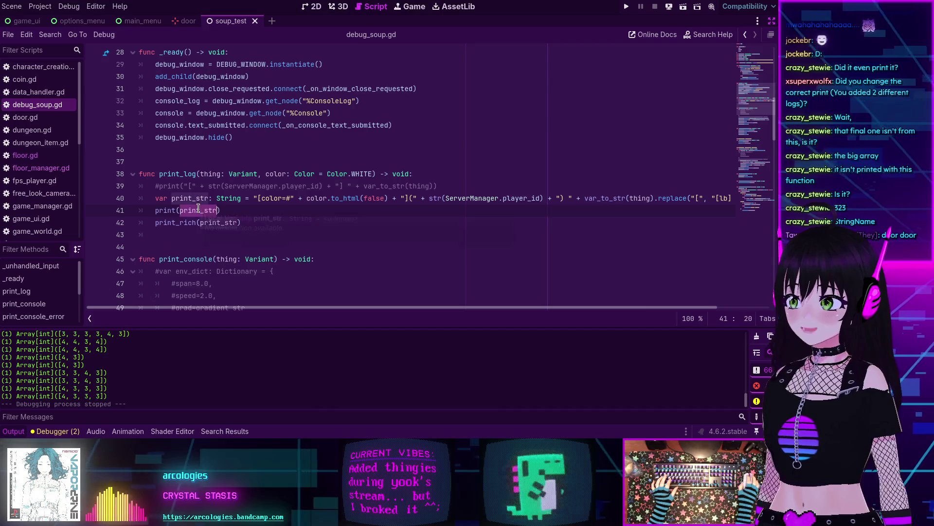
left_click_drag(221, 210, 131, 211)
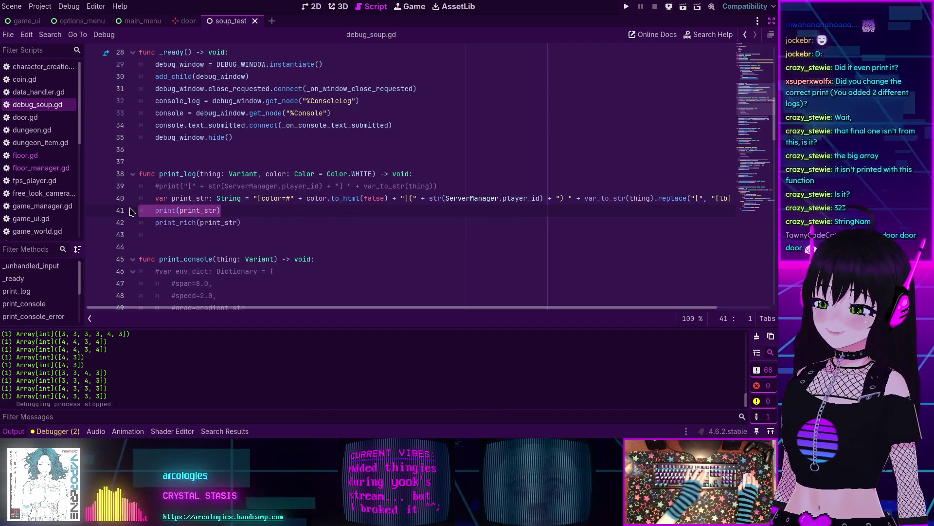
key("BackSpace")
key("BackSpace")
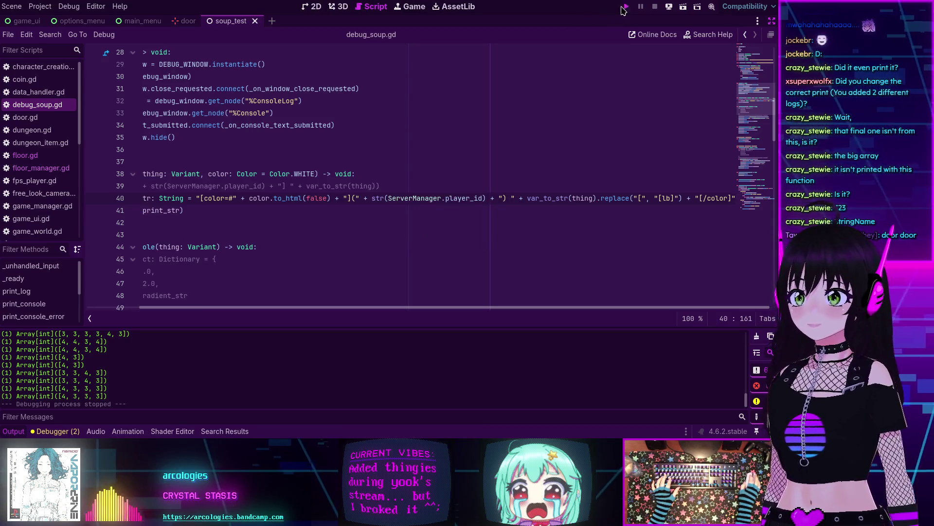
left_click(625, 7)
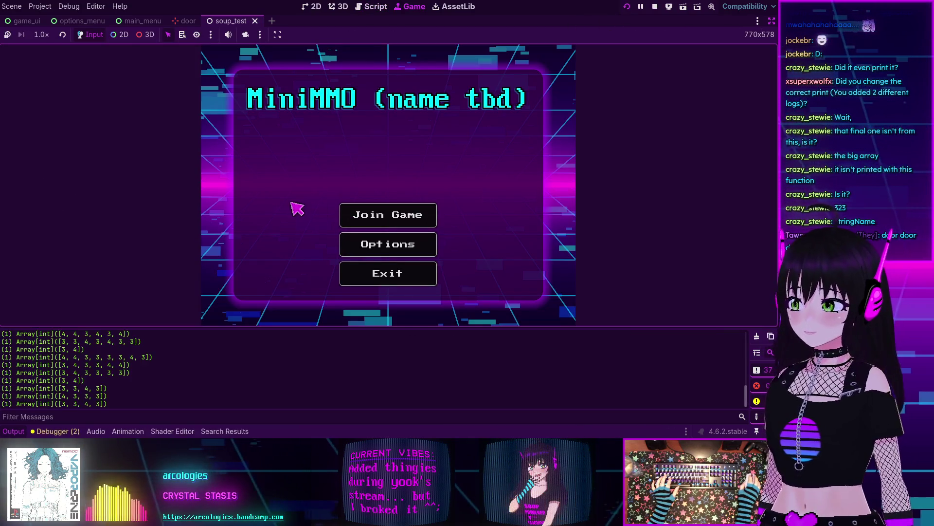
scroll(170, 382, "up", 2)
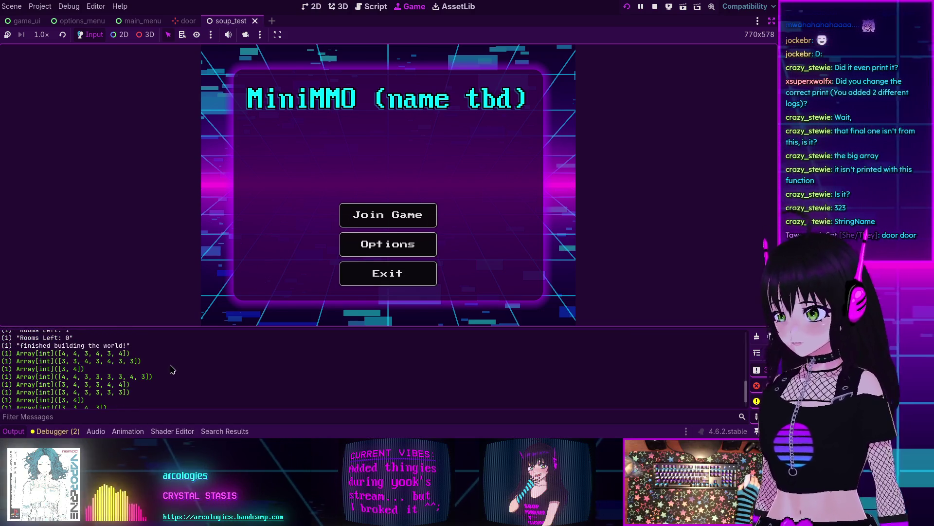
scroll(170, 370, "down", 2)
scroll(170, 370, "up", 2)
scroll(171, 370, "down", 2)
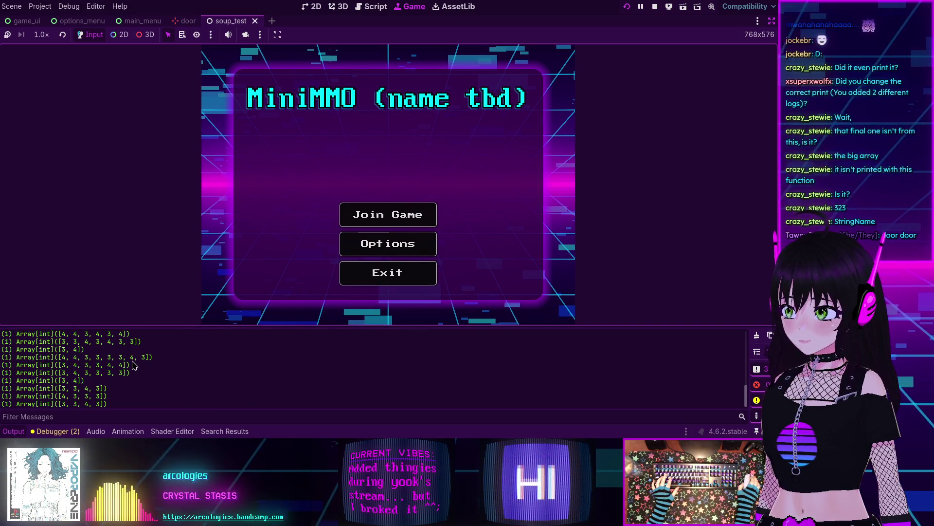
scroll(135, 364, "up", 1)
scroll(134, 364, "down", 1)
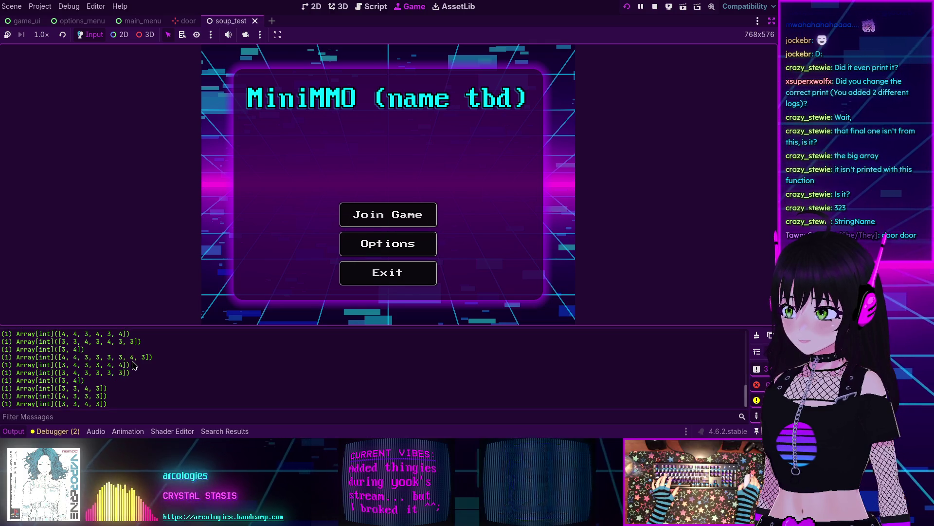
Step: Join the game through character creation into the dungeon world
left_click(407, 215)
left_click(475, 278)
left_click(420, 225)
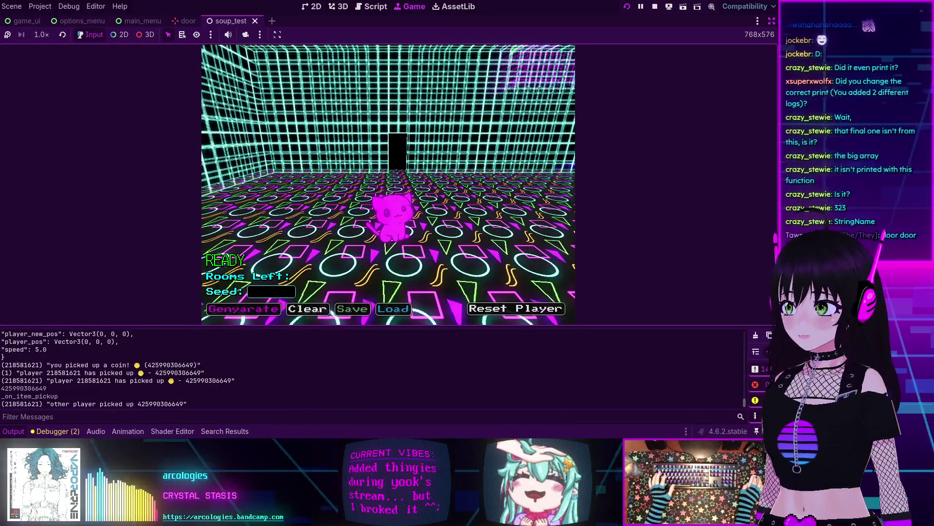
Step: Scroll through the Output log to review the Array[int] room lines and websocket messages
scroll(248, 377, "up", 5)
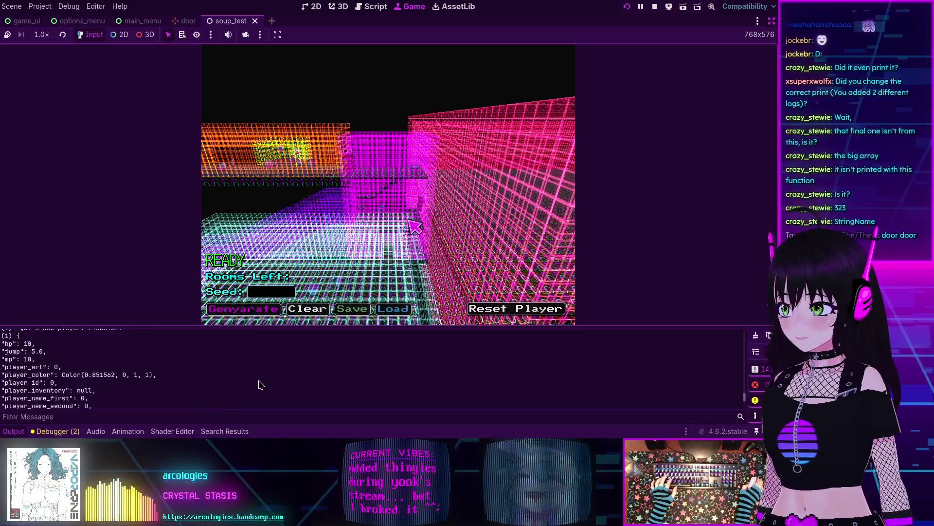
scroll(252, 376, "down", 5)
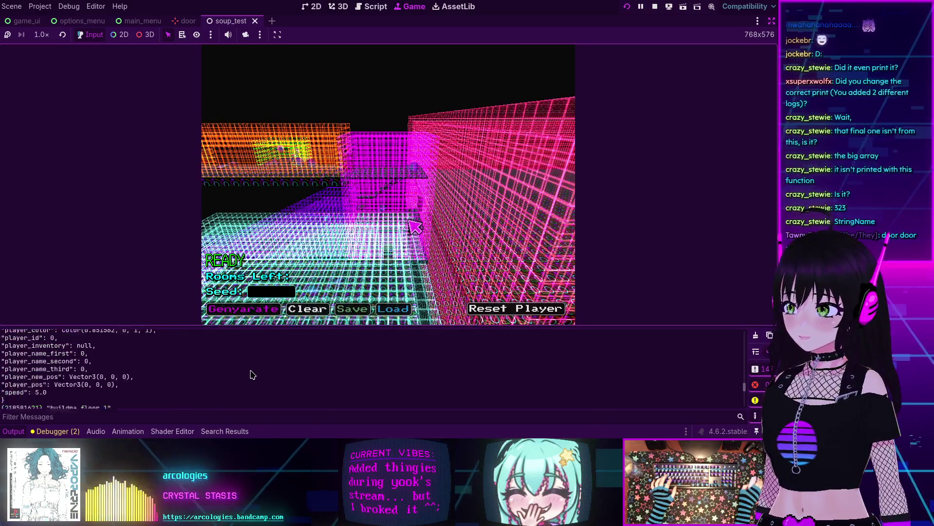
scroll(251, 372, "down", 4)
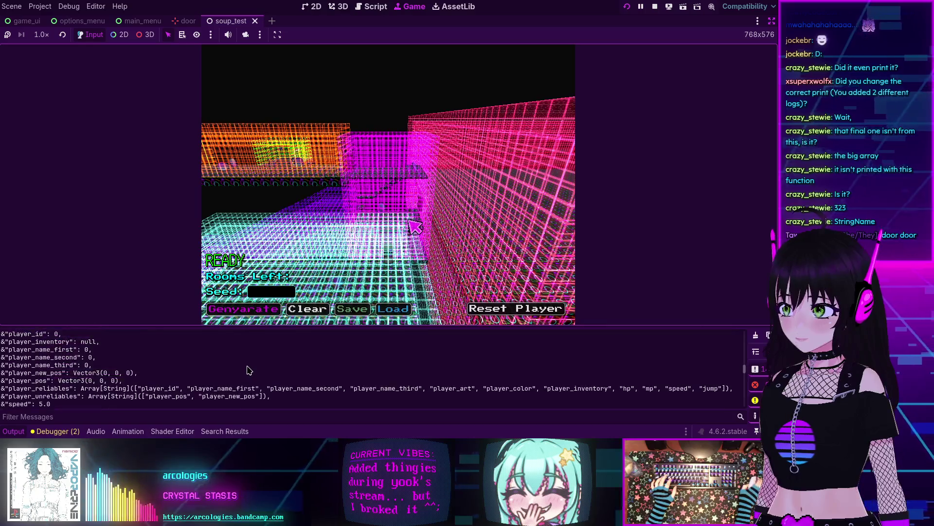
scroll(248, 368, "up", 8)
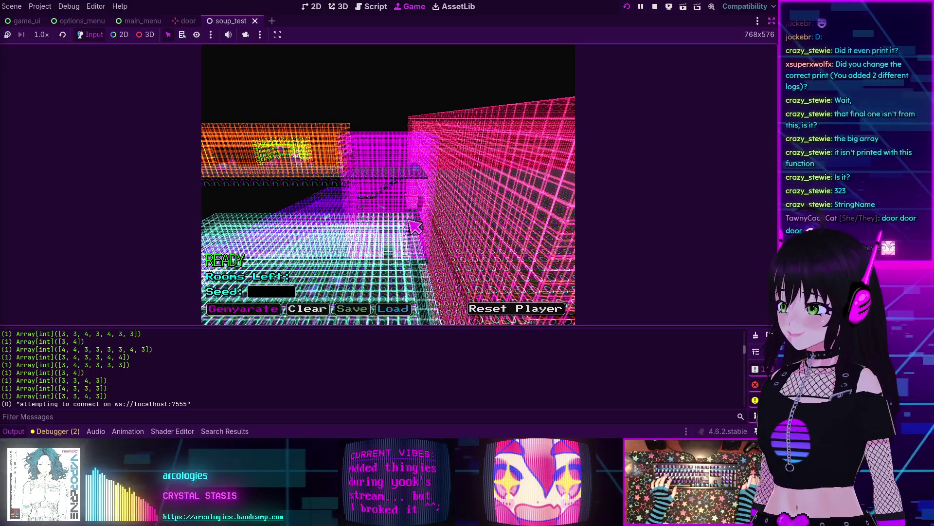
scroll(248, 382, "up", 3)
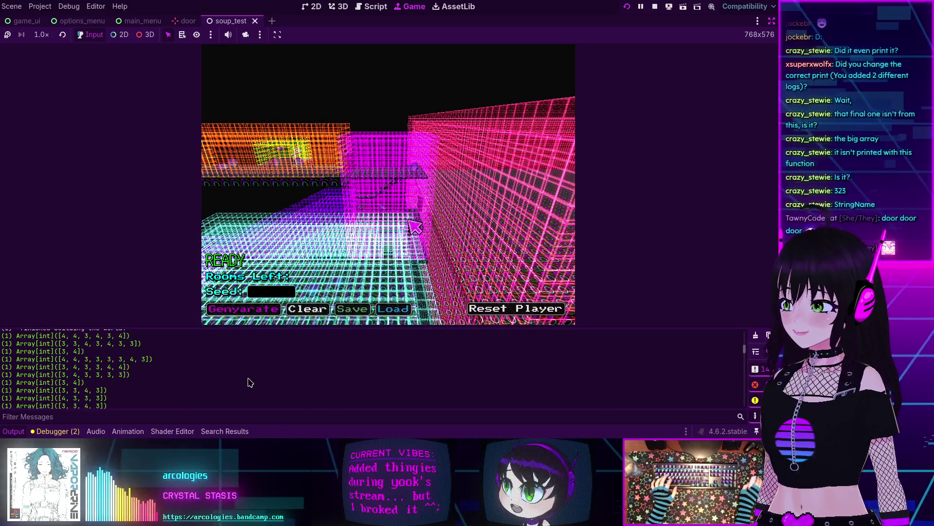
scroll(219, 374, "down", 1)
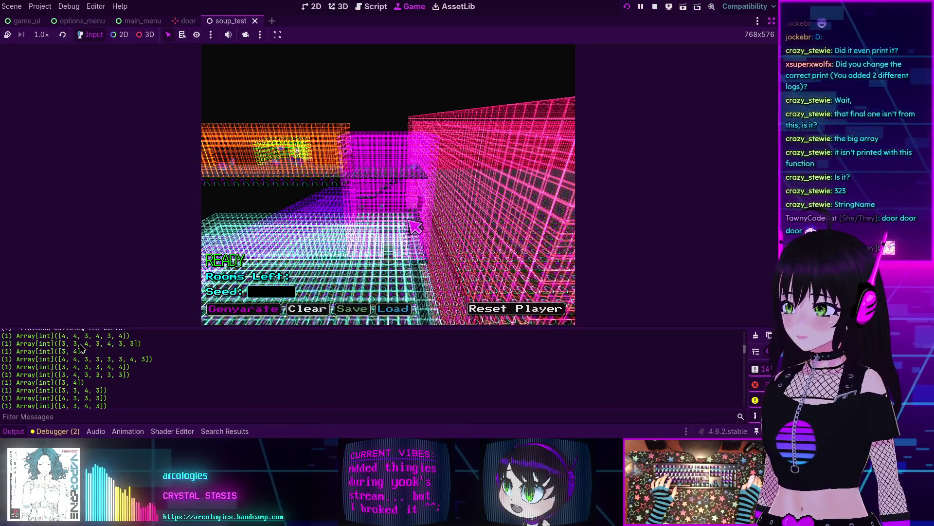
scroll(124, 350, "down", 3)
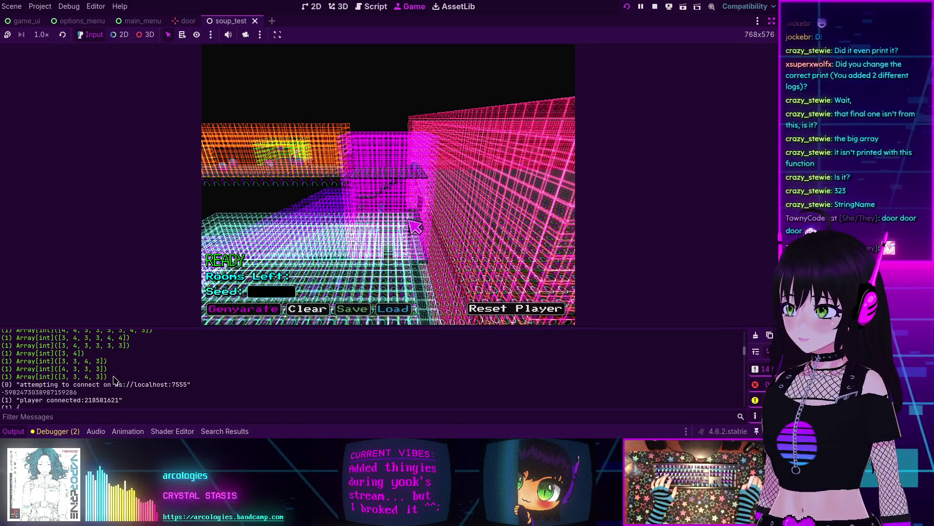
scroll(113, 380, "up", 5)
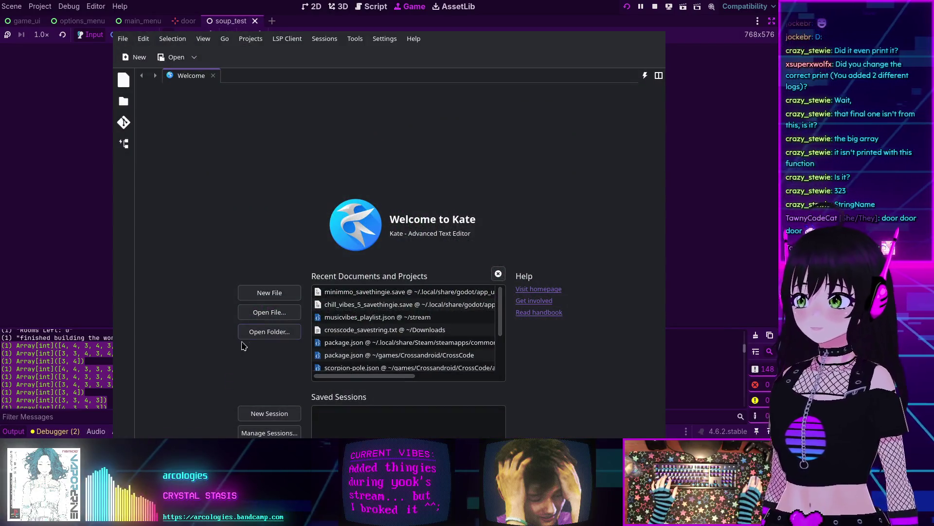
Step: Paste the copied room arrays into a new untitled Kate document
left_click(264, 293)
type("(1) Array[int]([4, 4, 3, 4, 3, 4]) (1) Array[int]([3, 3, 4, 3, 4, 3, 3]) (1) Array[int]([3, 4]) (1) Array[int]([4, 4, 3, 3, 3, 3, 4, 3]) (1) Array[int]([3, 4, 3, 3, 4, 4]) (1) Array[int]([3, 4, 3, 3, 3, 3]) (1) Array[int]([3, 4]) (1) Array[int]([3, 3, 4, 3]) (1) Array[int]([4, 3, 3, 3]) (1) Array[int]([3, 3, 4, 3])")
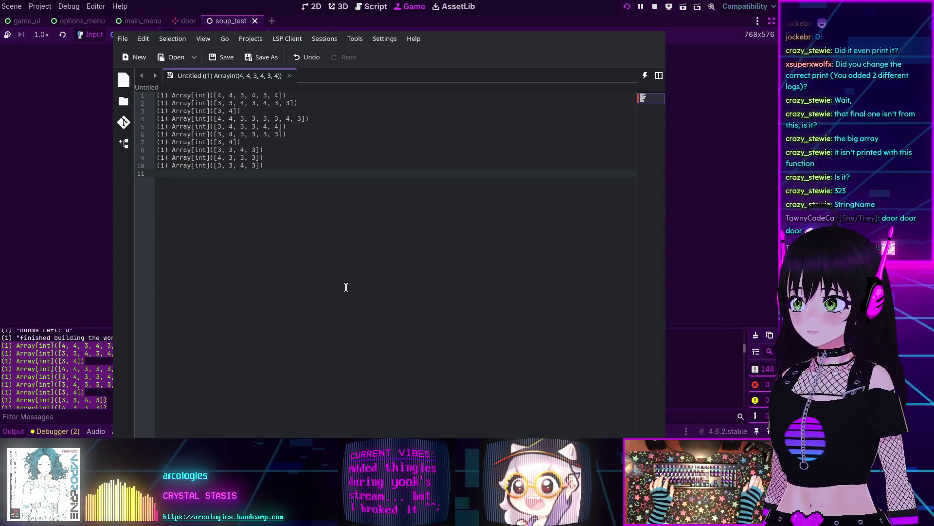
key("Return")
key("Return")
key("Return")
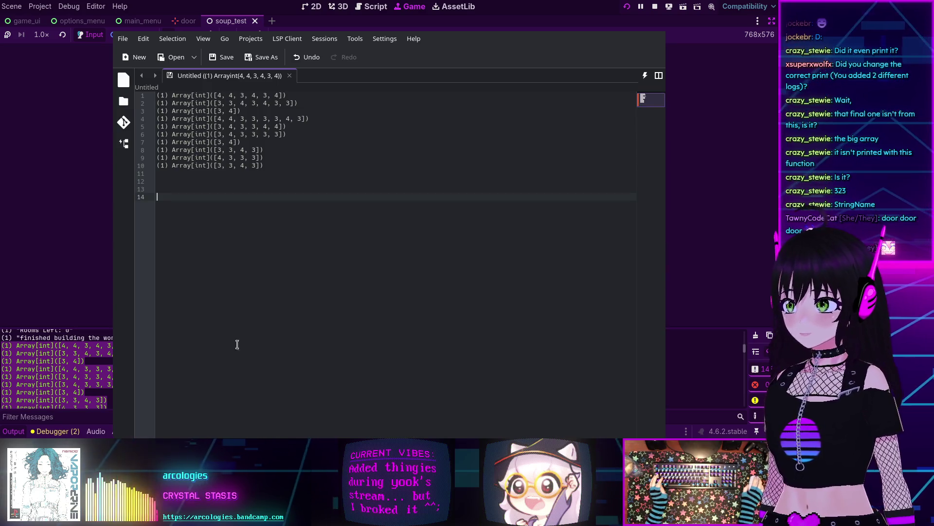
Step: Copy the latest room arrays from Godot's Output, paste them below, then close discarding changes
left_click(58, 265)
scroll(130, 386, "down", 10)
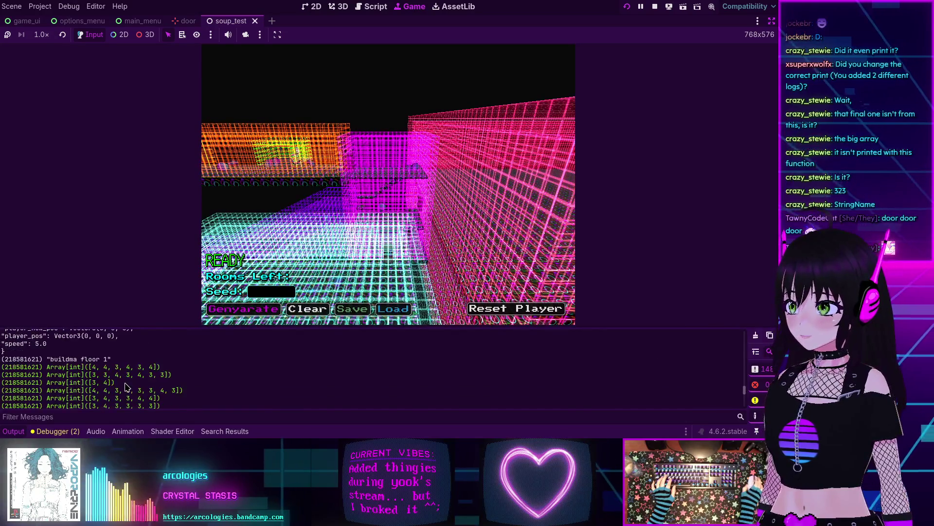
left_click_drag(138, 388, 2, 337)
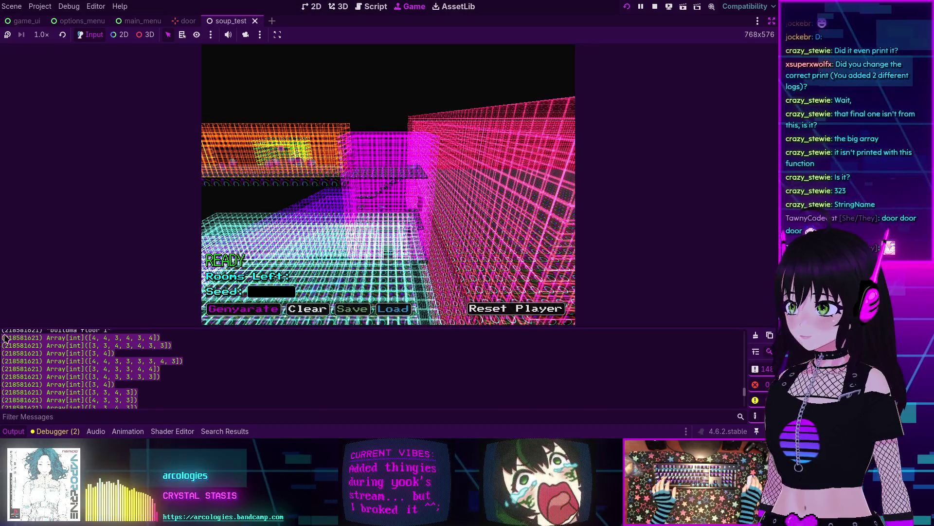
key("ctrl+c")
key("alt+Tab")
key("ctrl+v")
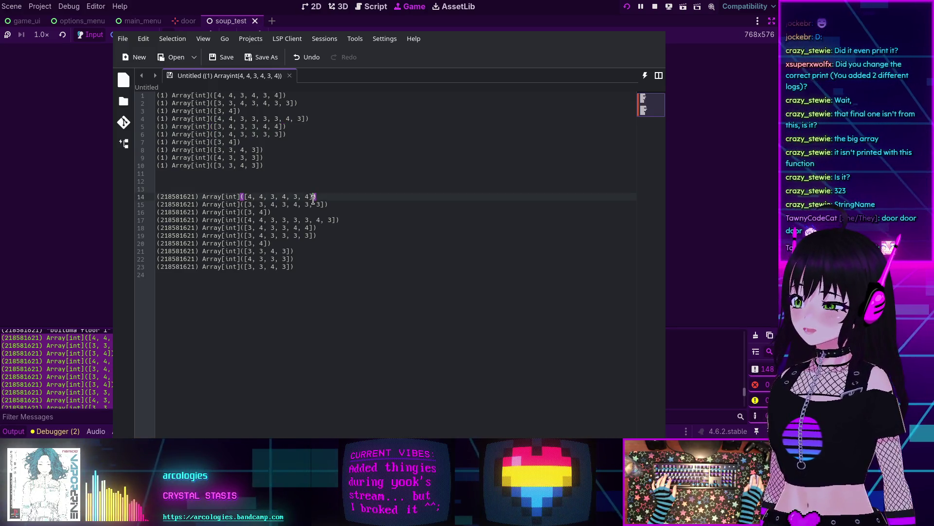
key("ctrl+w")
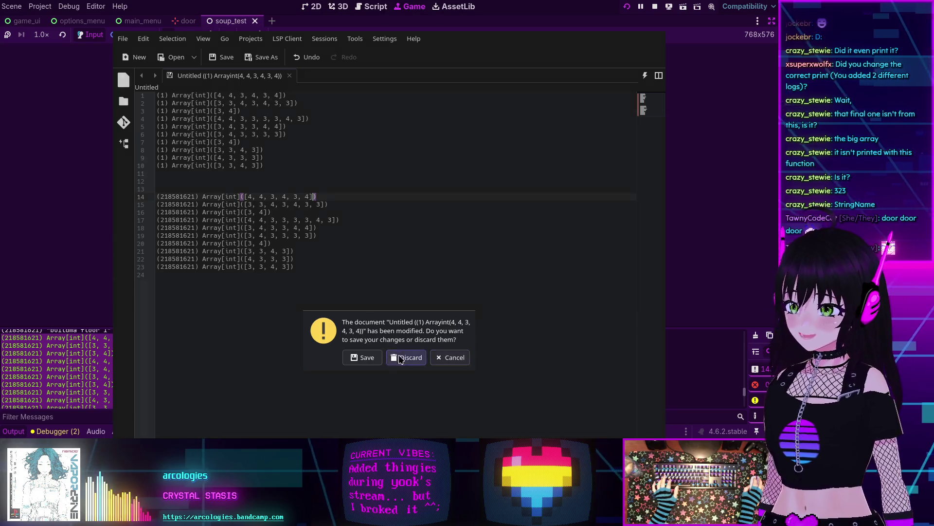
left_click(401, 359)
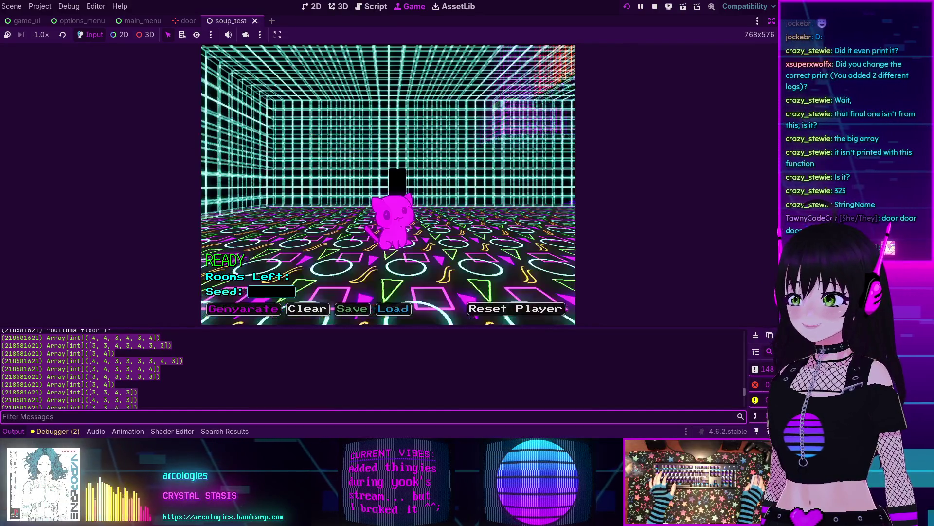
Step: Walk the cat forward through the black doorway into the next room and look around
key("w")
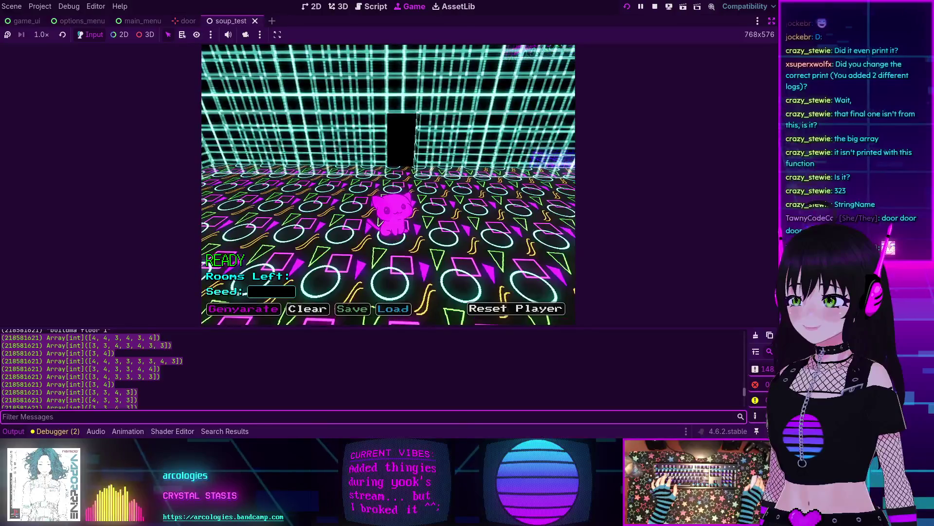
key("w")
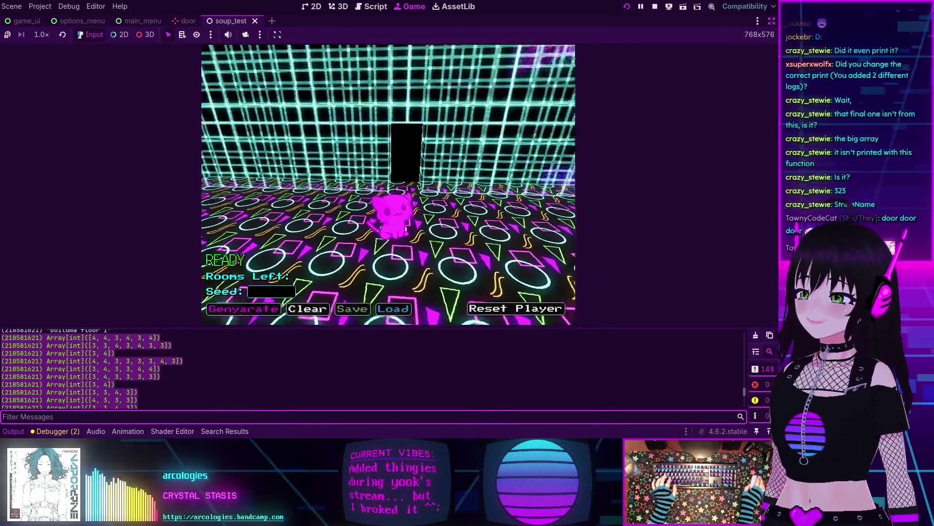
key("w")
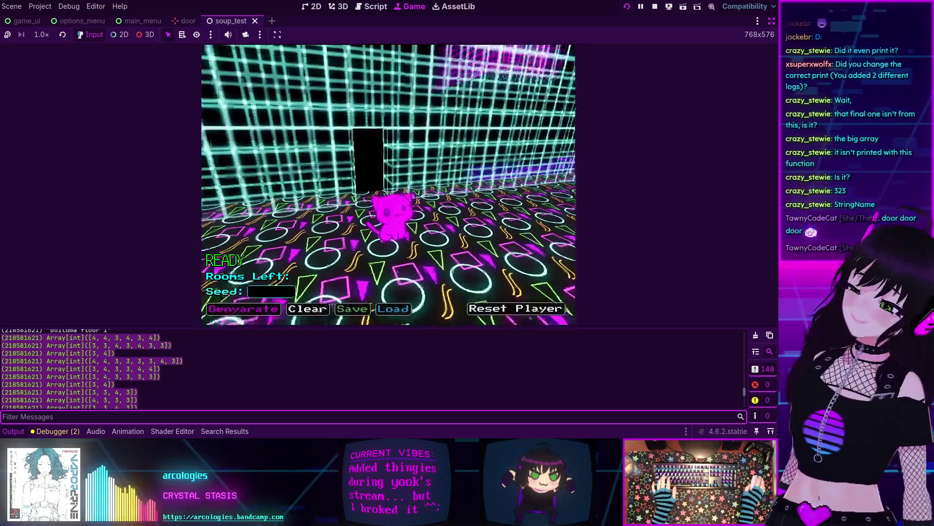
key("w")
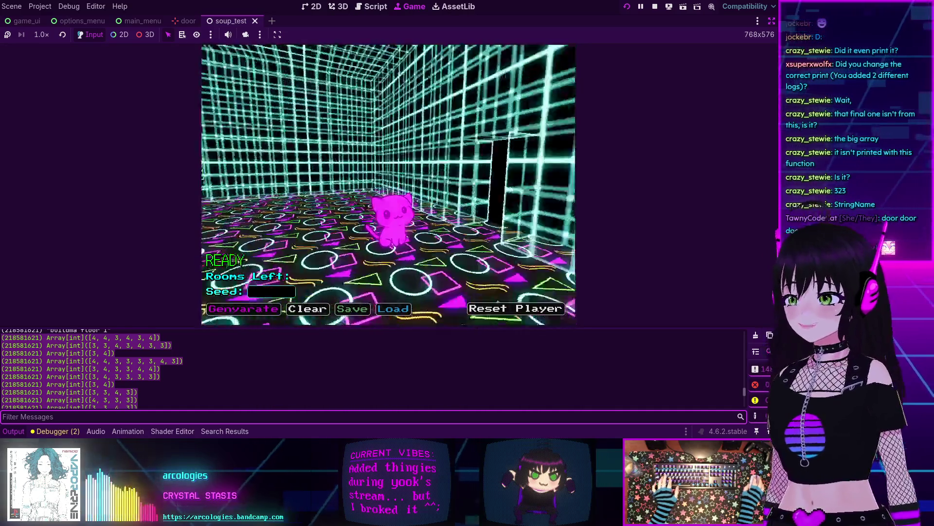
key("d")
key("a")
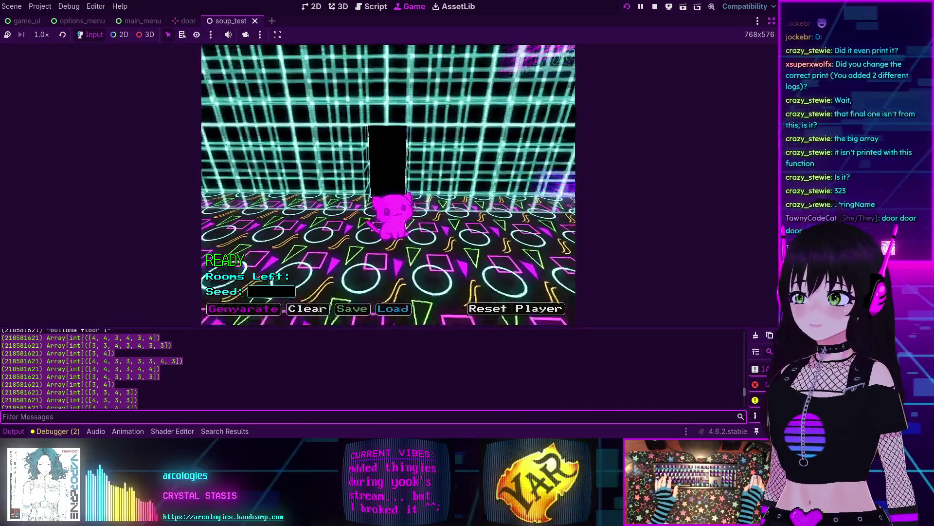
Step: Walk through another doorway, then restore the editor docks showing the Remote scene tree
key("d")
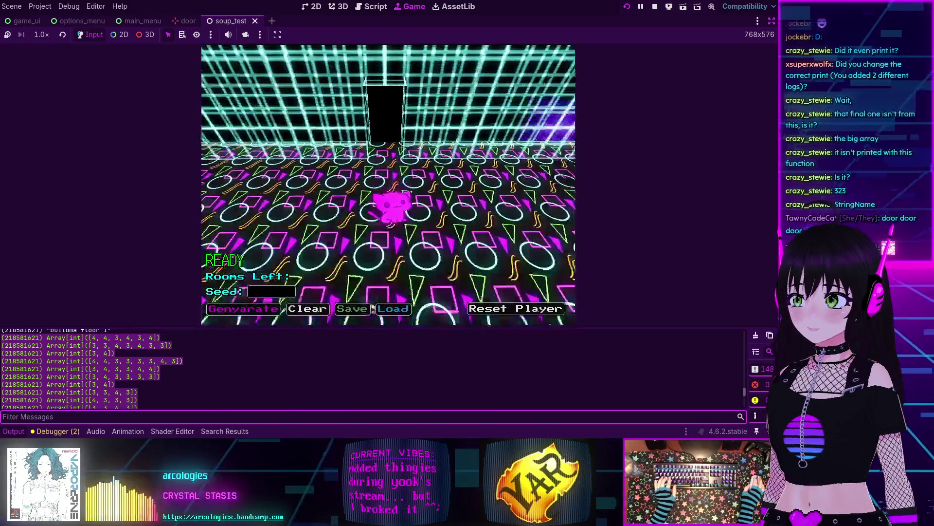
key("w")
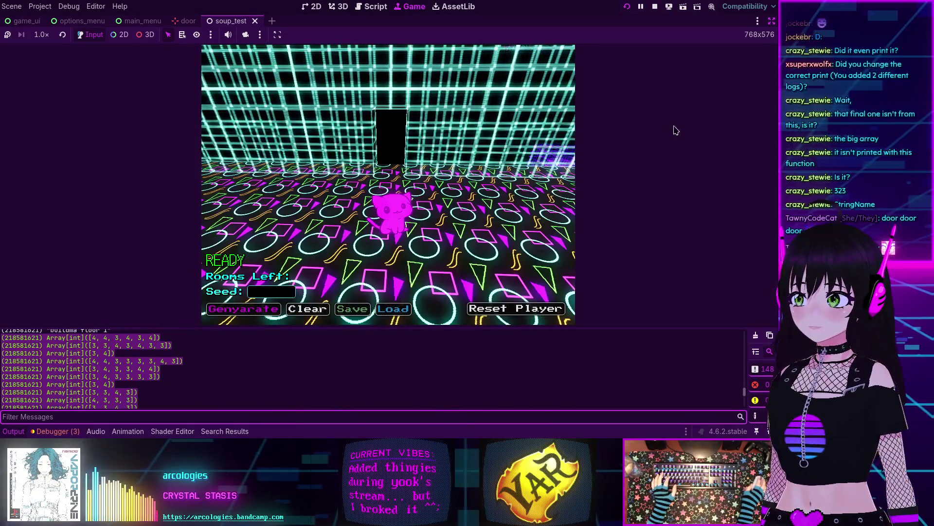
left_click(772, 21)
left_click(23, 51)
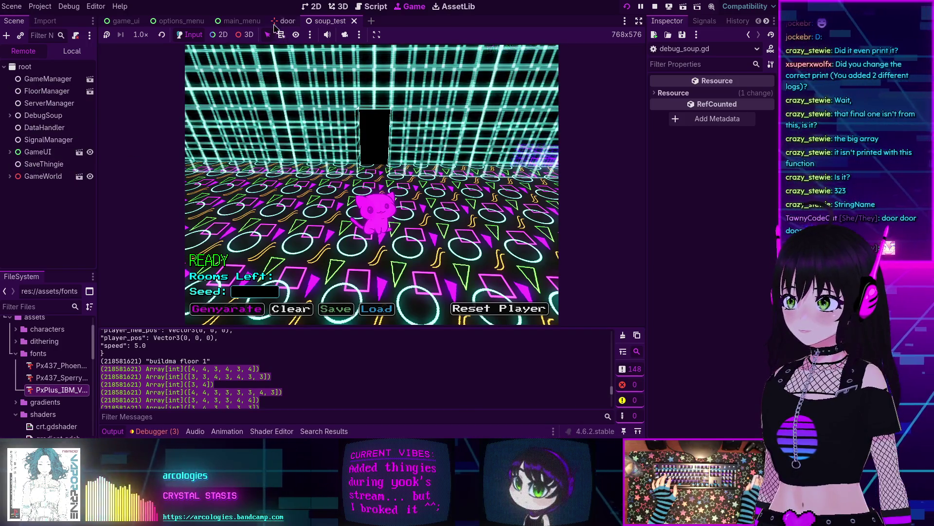
Step: Expand GameWorld and MainMenu in the running game's remote scene tree
left_click(373, 137)
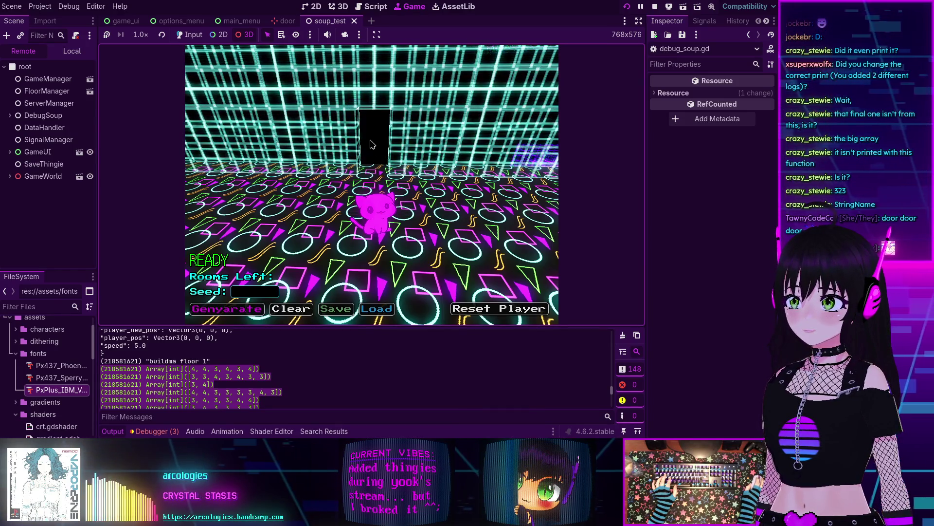
left_click(10, 177)
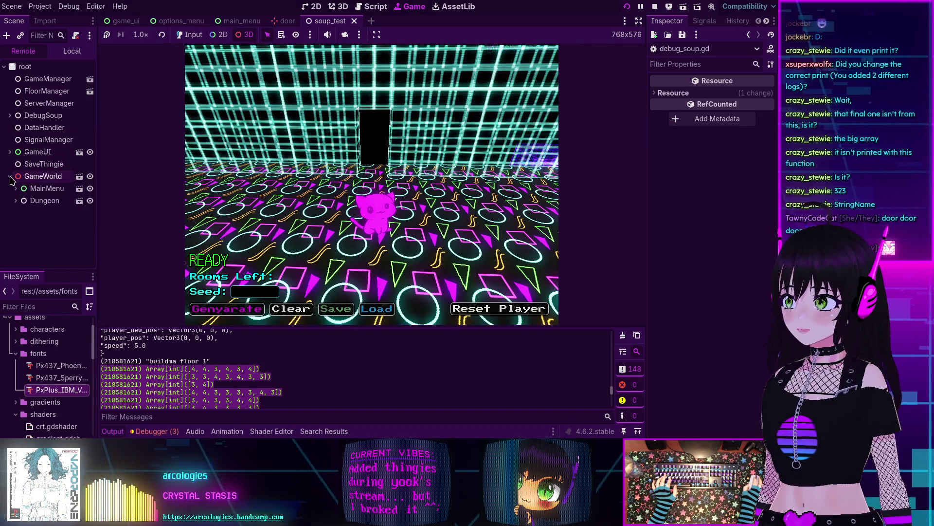
left_click(14, 189)
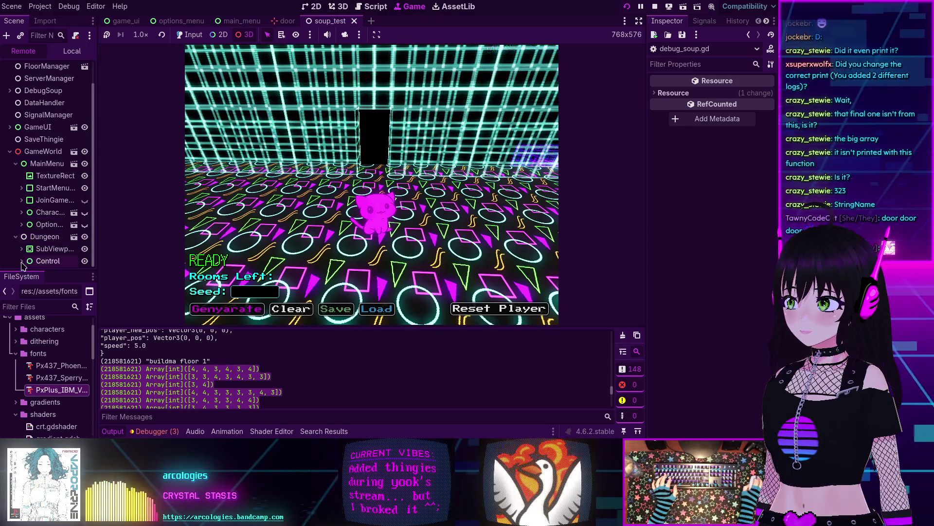
scroll(23, 262, "down", 1)
scroll(23, 242, "up", 1)
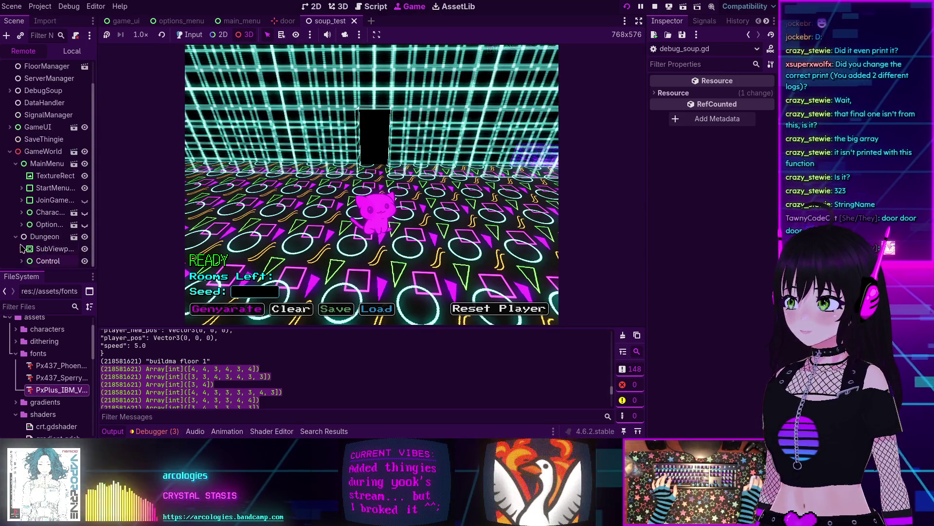
Step: Inspect the Dungeon node's live properties, expand SubViewport, then stop the game with F8
left_click(22, 238)
scroll(22, 250, "down", 1)
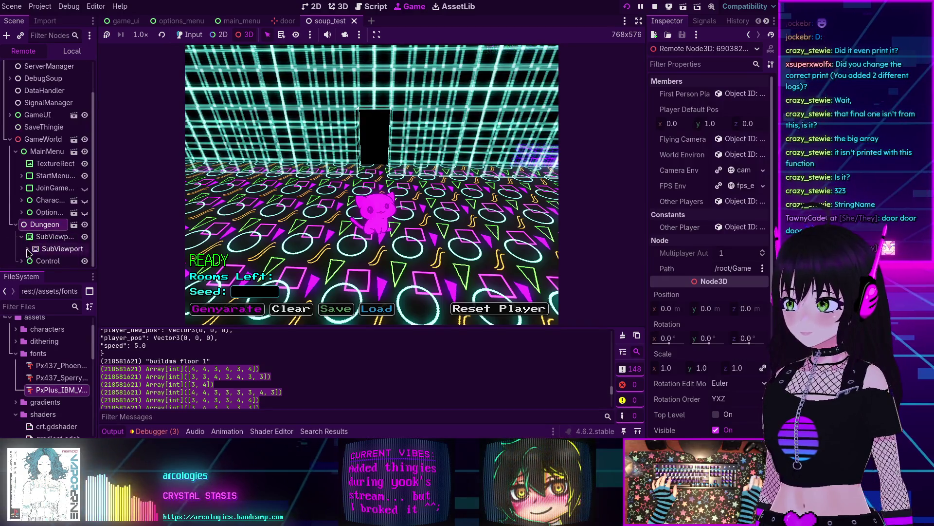
left_click(27, 248)
scroll(30, 256, "down", 2)
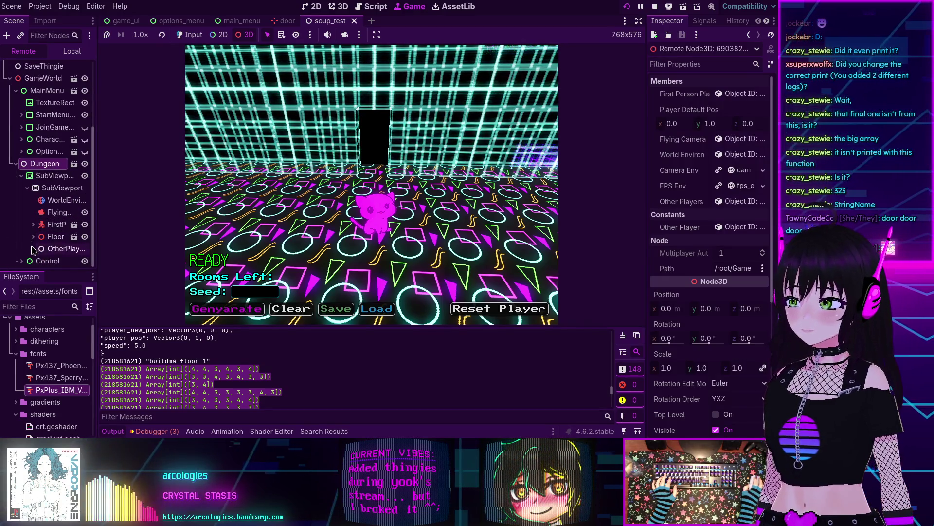
scroll(34, 241, "down", 2)
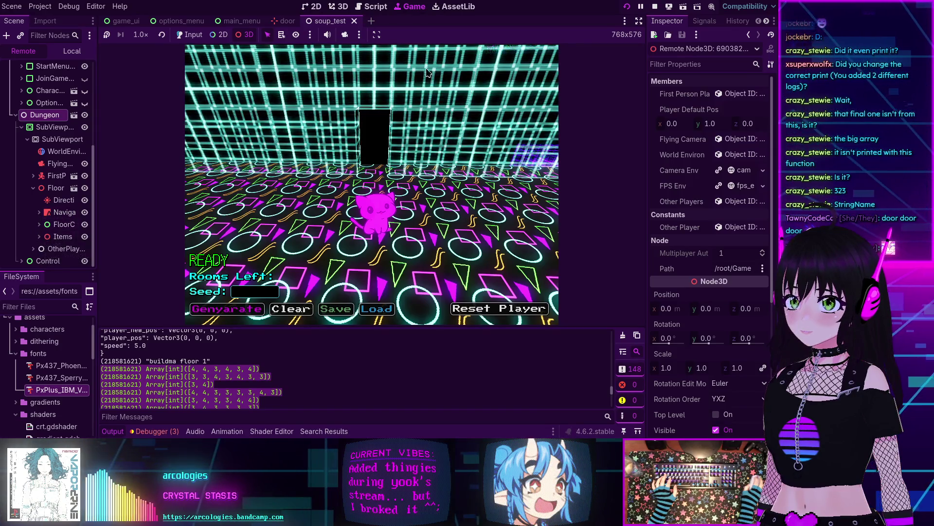
key("F8")
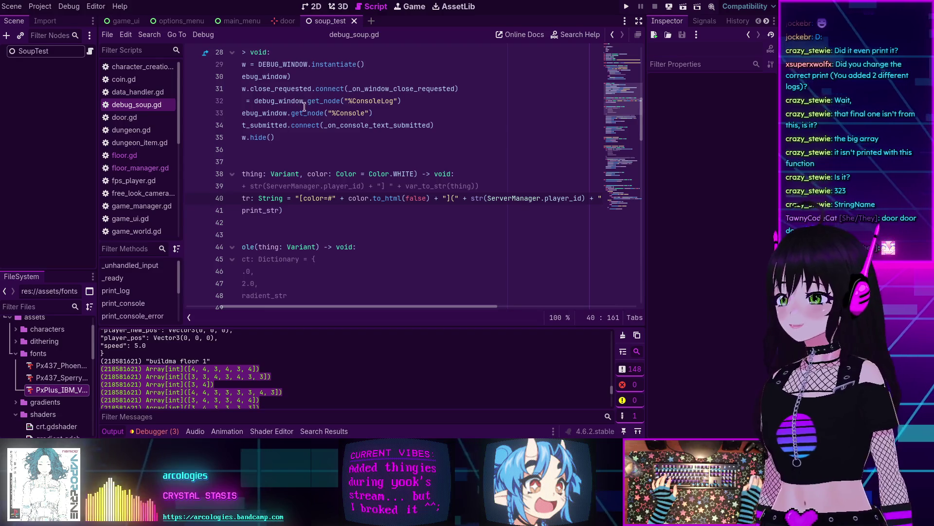
Step: Open floor_manager.gd and set beeg_room's per_floor_usage to 0
left_click(137, 174)
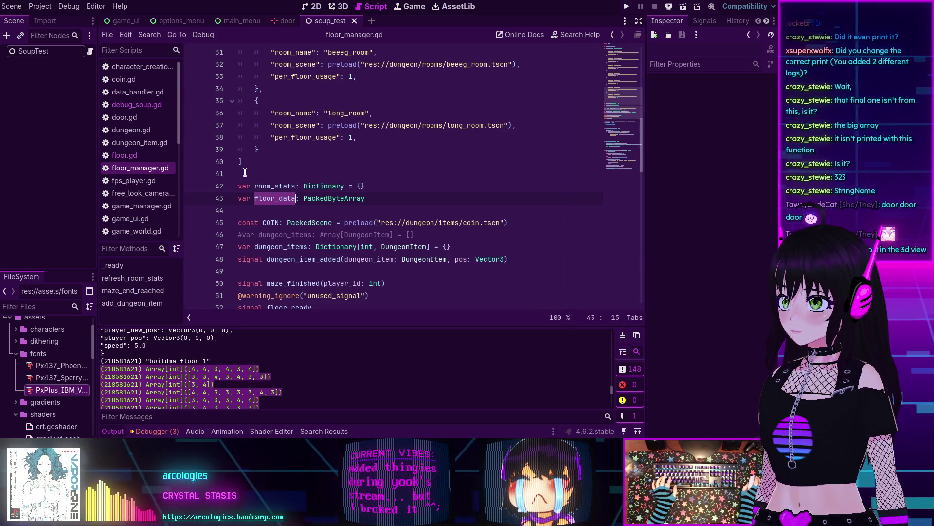
scroll(426, 185, "down", 1)
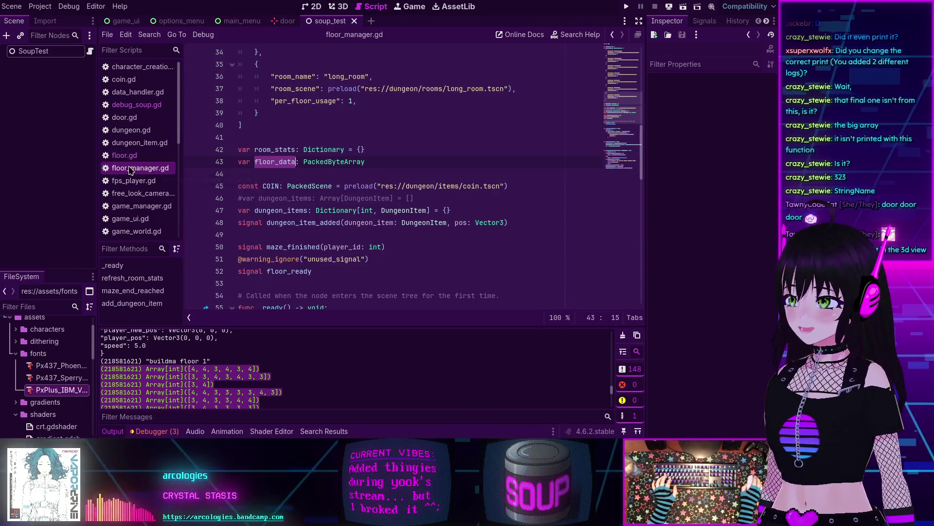
scroll(311, 154, "up", 11)
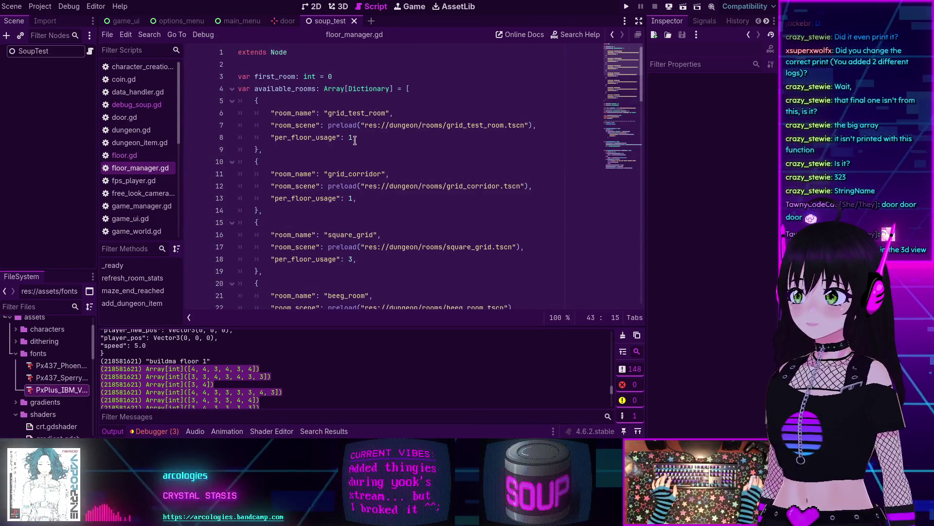
left_click(355, 140)
key("Left")
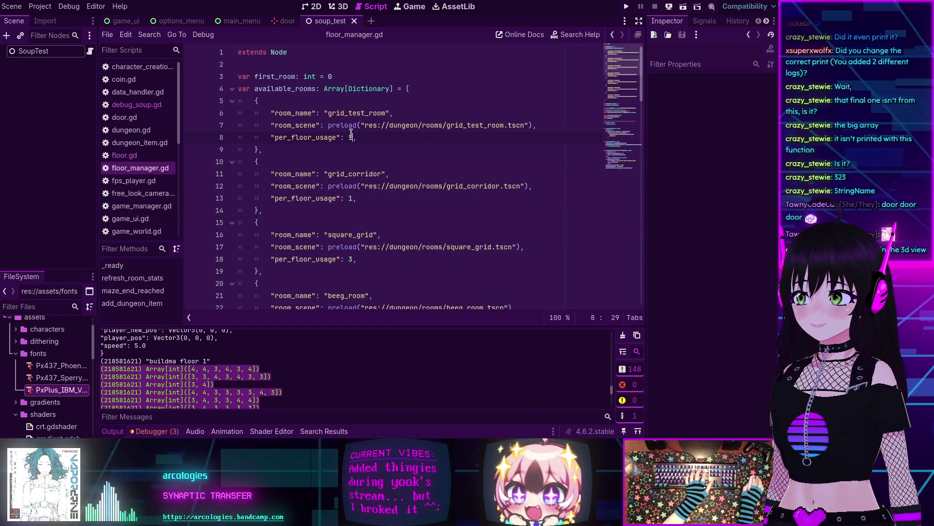
scroll(351, 134, "down", 5)
scroll(351, 134, "up", 2)
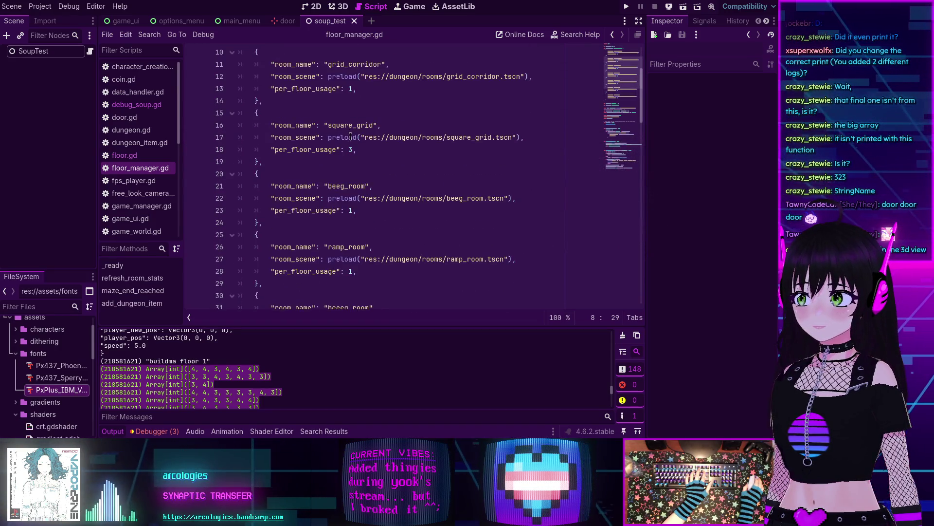
key("BackSpace")
type("0")
Step: Set ramp_room's and beeeg_room's per_floor_usage values to 0
scroll(353, 230, "down", 2)
left_click(353, 197)
key("BackSpace")
type("0")
left_click(354, 258)
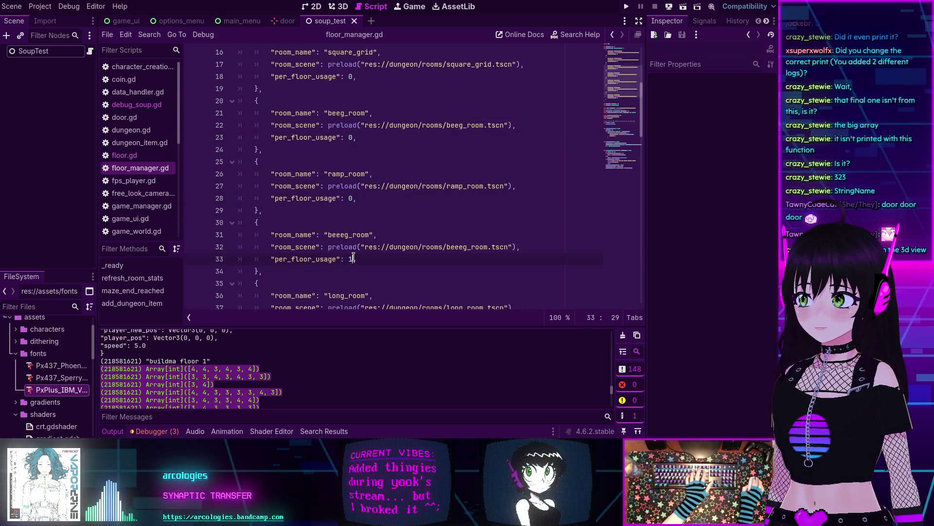
scroll(353, 258, "down", 2)
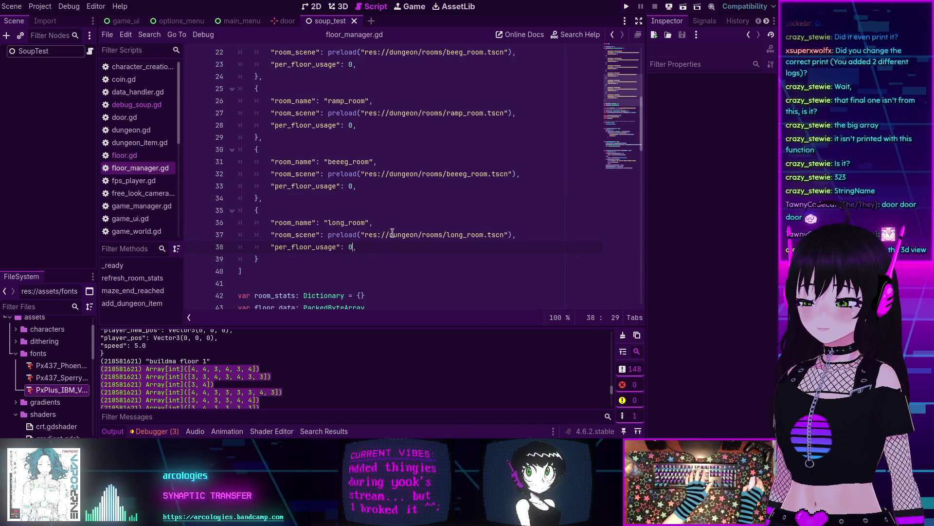
type("0")
scroll(370, 228, "up", 7)
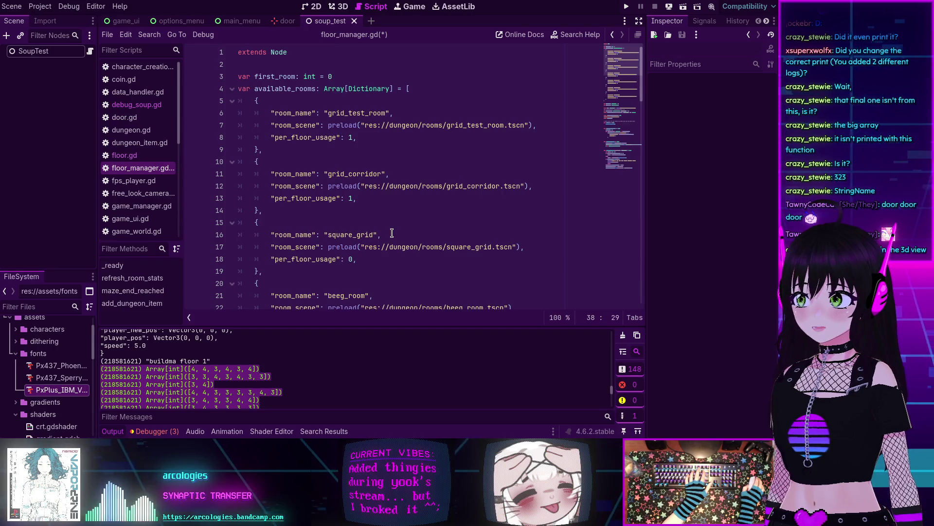
Step: Set grid_test_room and grid_corridor usage to 0 and square_grid's to 1
left_click(354, 137)
key("BackSpace")
type("0")
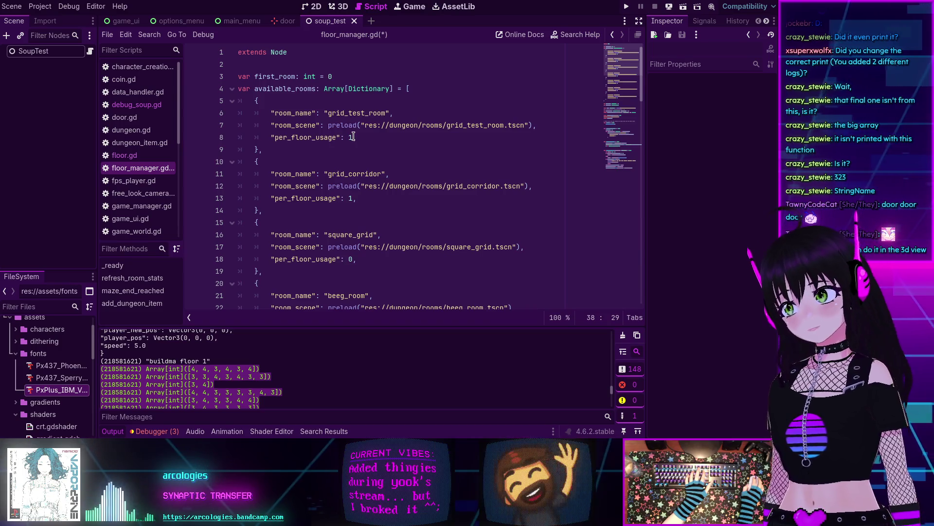
left_click(354, 197)
key("BackSpace")
type("0")
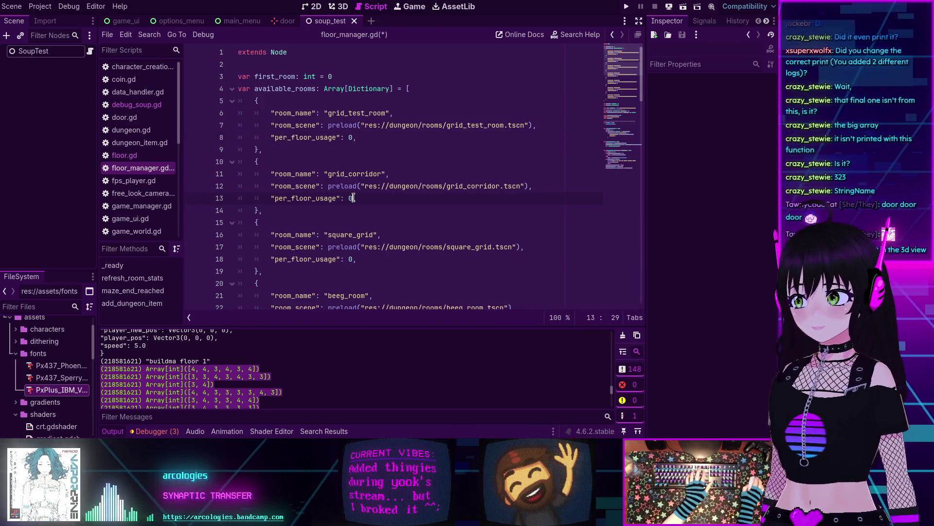
left_click(356, 259)
key("BackSpace")
type("1")
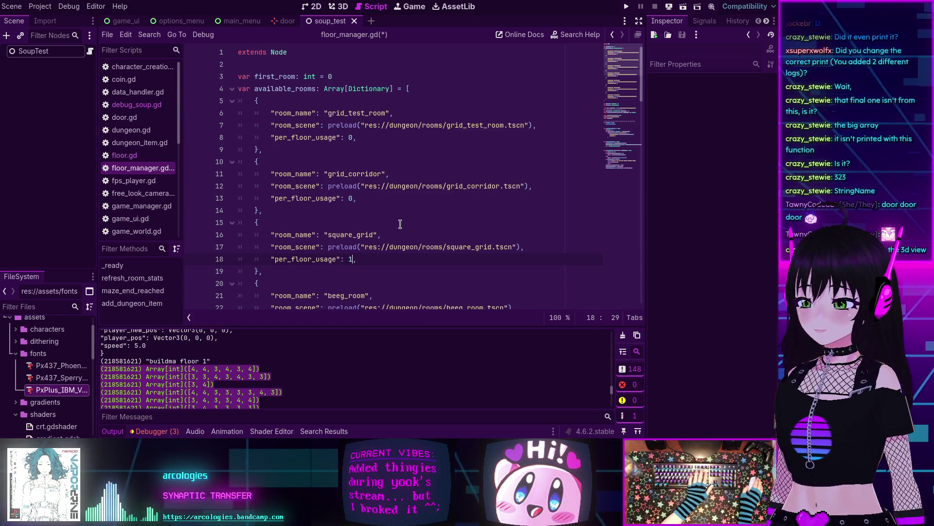
Step: Raise square_grid's per_floor_usage to 3, save the script and run the project
key("BackSpace")
type("3")
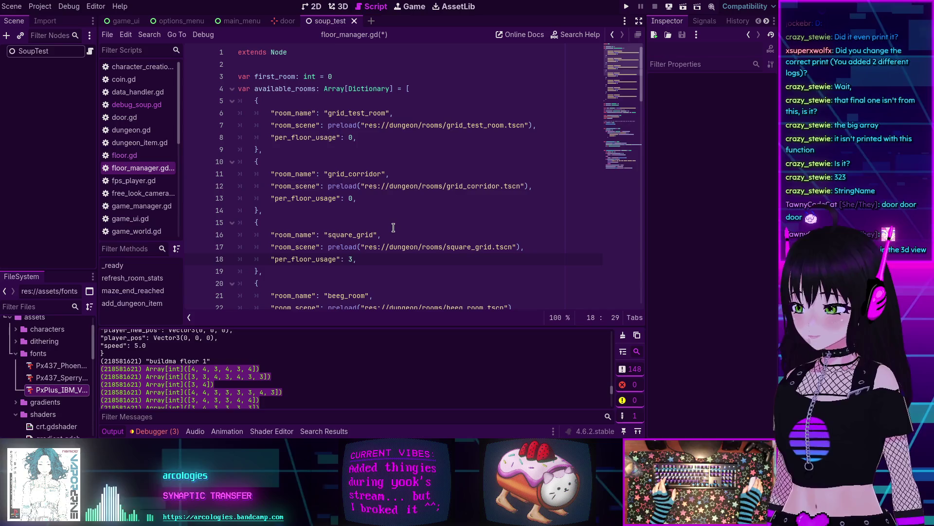
key("ctrl+s")
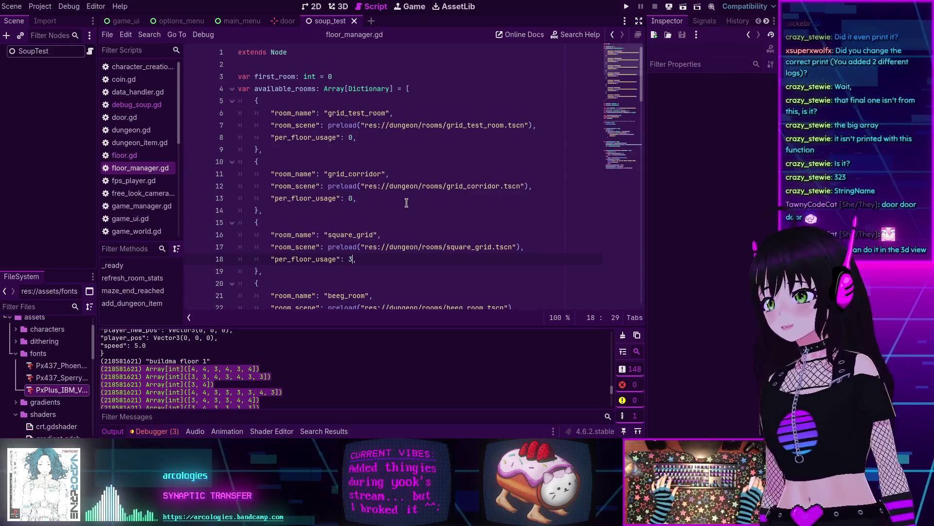
left_click(628, 8)
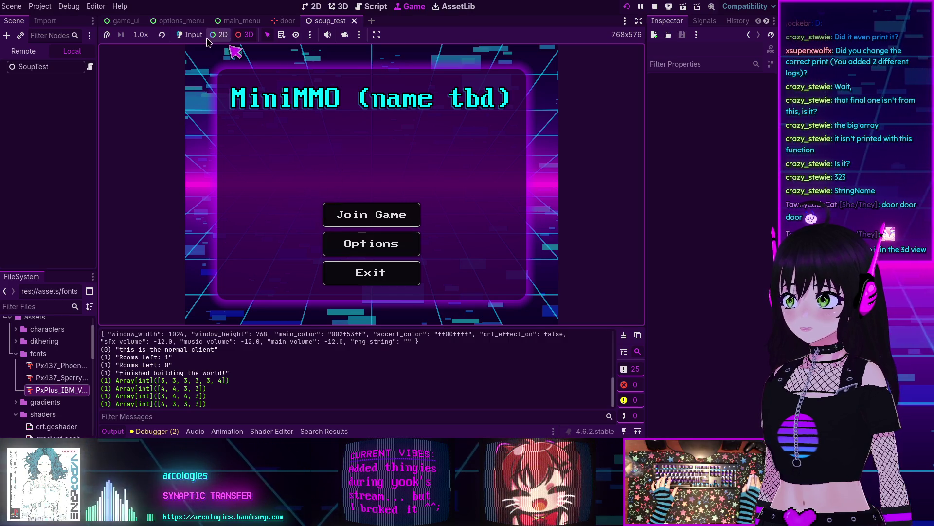
Step: Join the game from the main menu, submit the character and connect into the 3D world
left_click(371, 214)
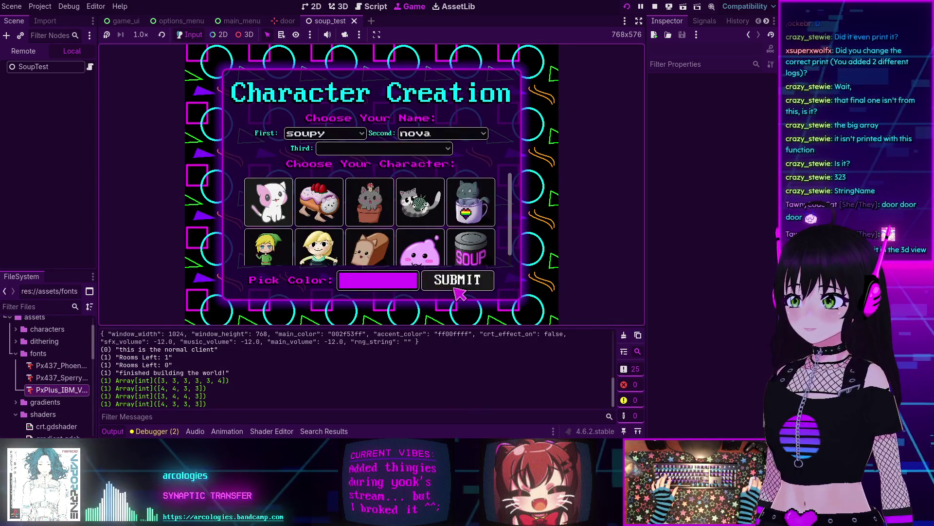
left_click(455, 288)
left_click(390, 218)
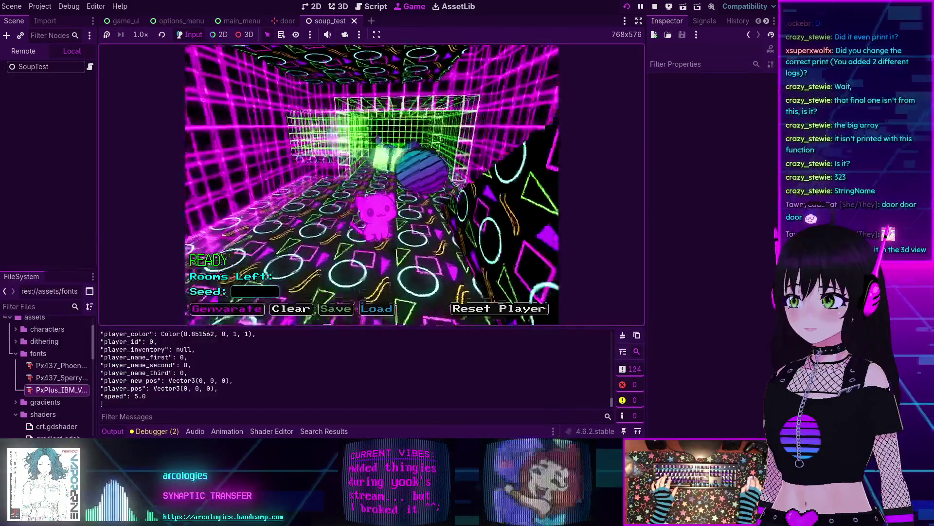
key("w")
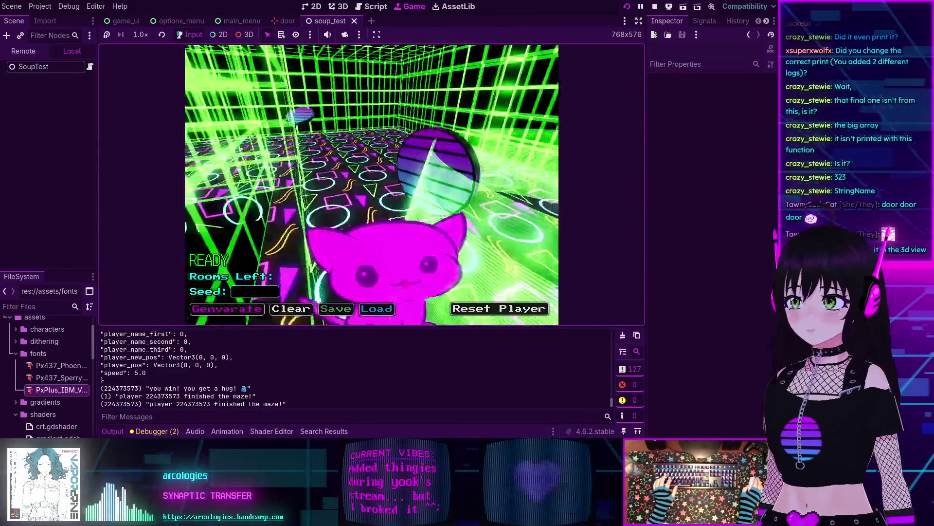
Step: Walk the cat through the magenta corridor and patterned rooms collecting a coin, then stop the game
key("w")
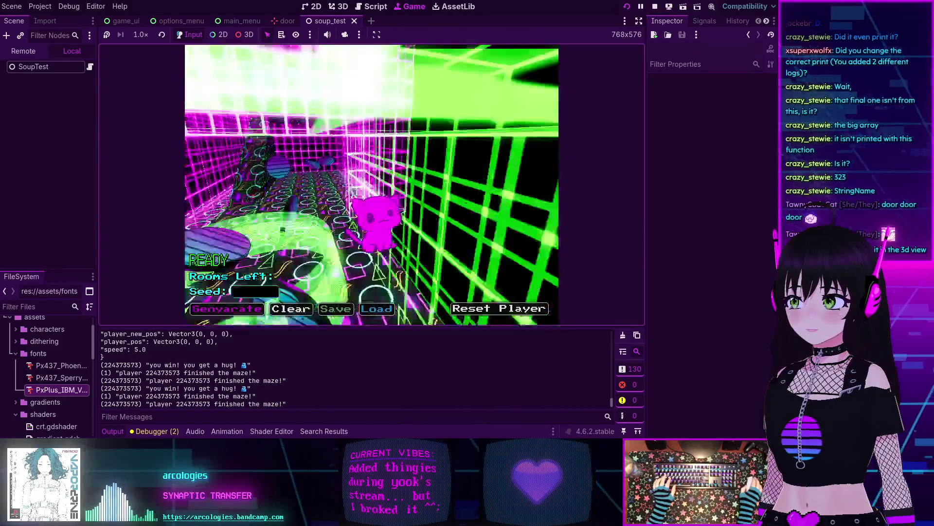
key("w")
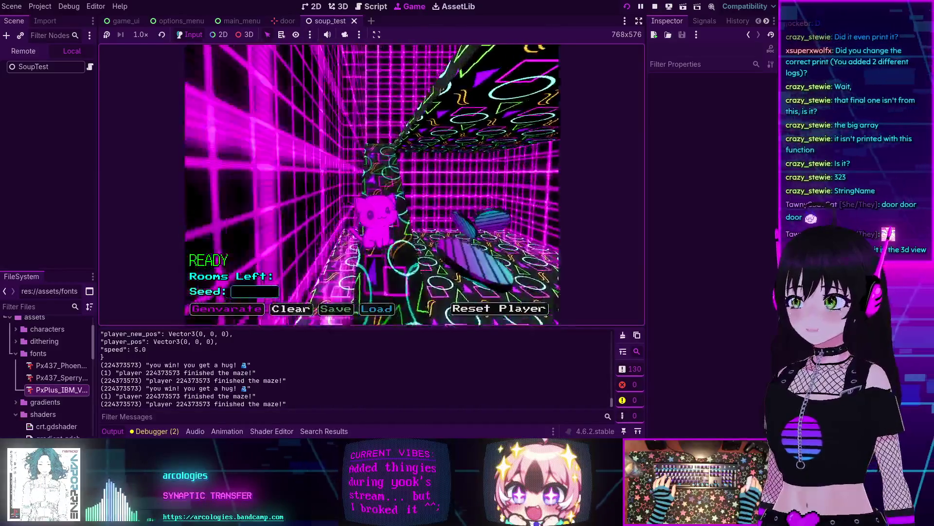
key("w")
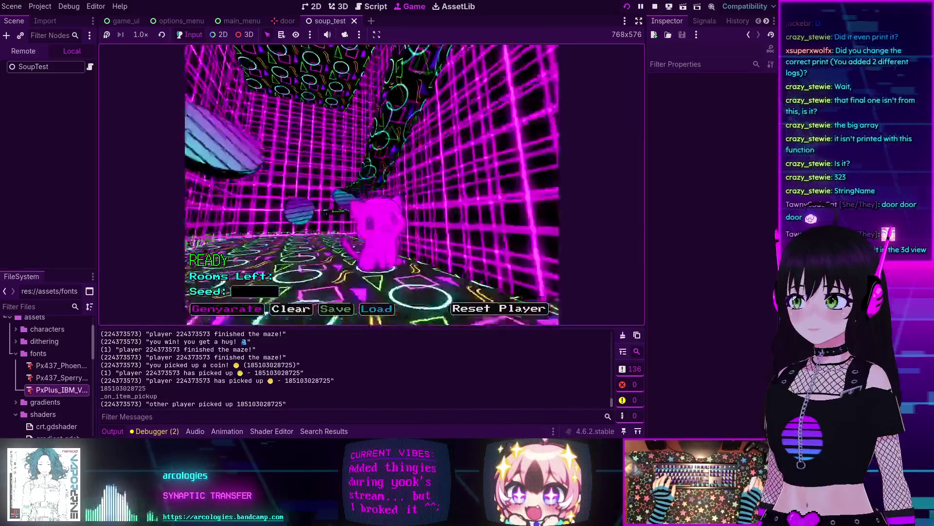
key("w")
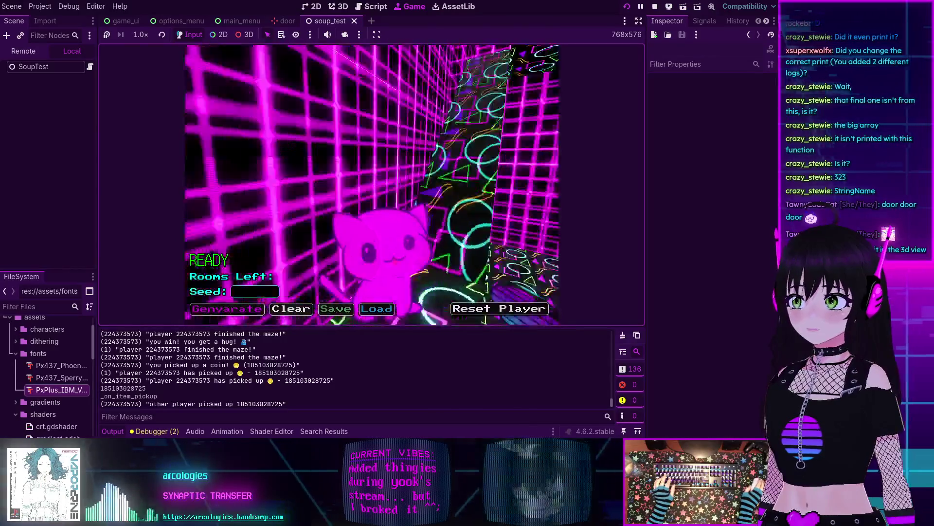
key("w")
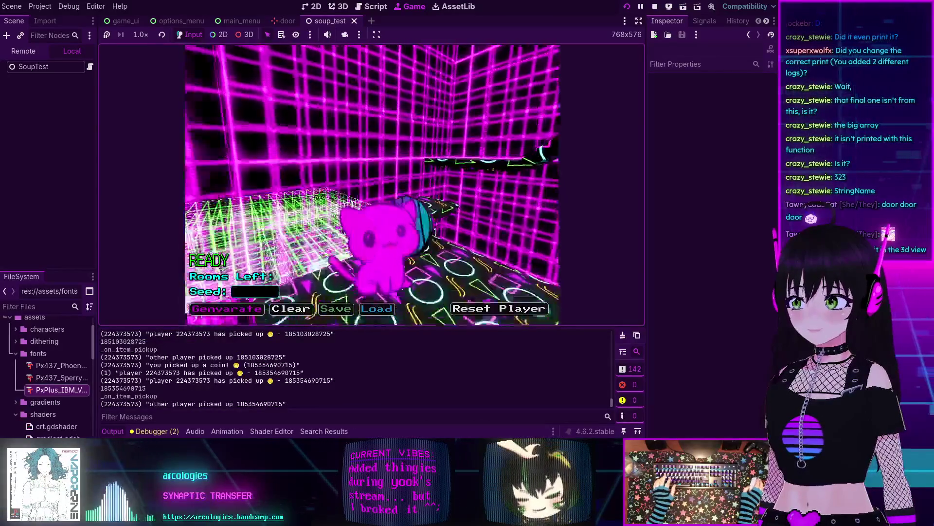
key("w")
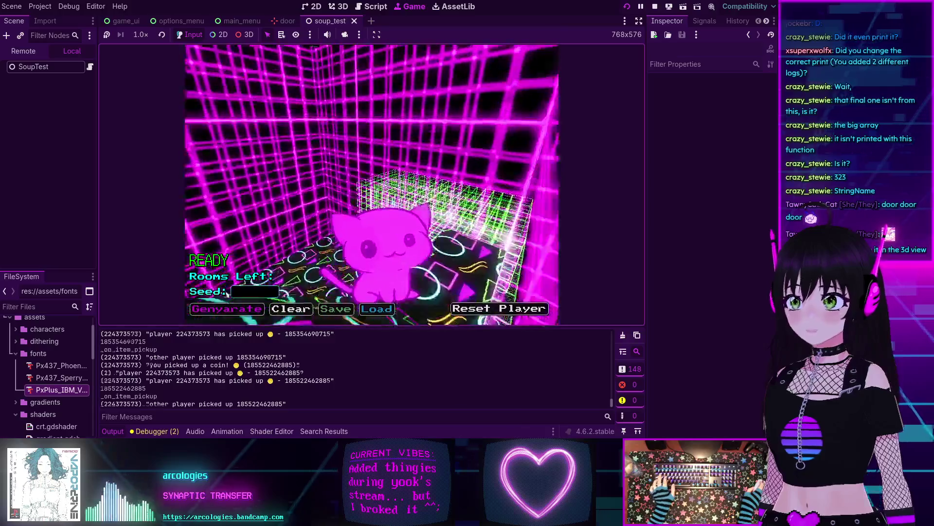
key("Escape")
left_click(655, 7)
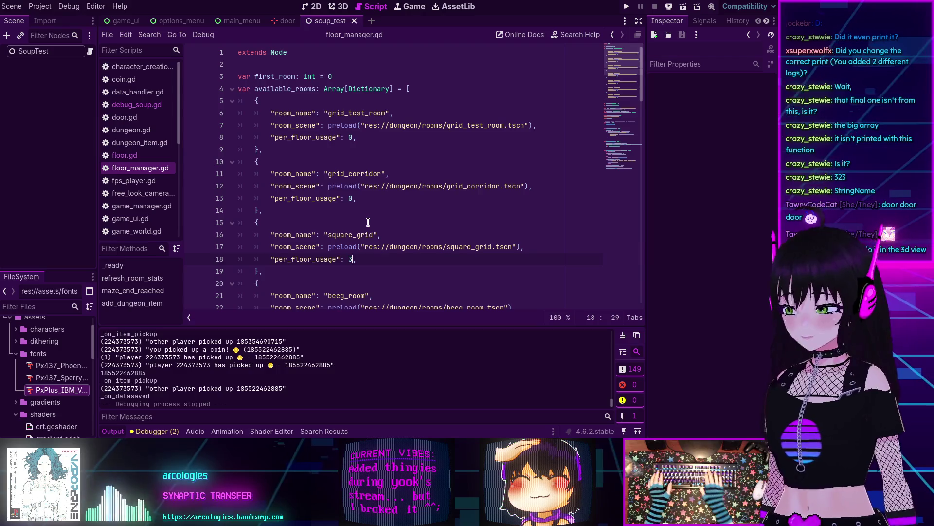
Step: Change square_grid's per_floor_usage to 0 and grid_test_room's to 1, then rerun with F5
key("BackSpace")
type("0")
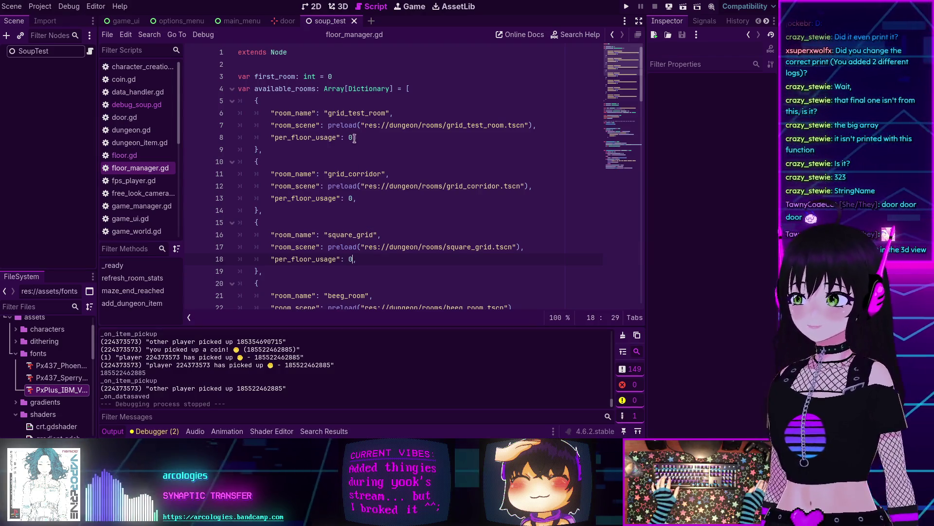
key("BackSpace")
type("1")
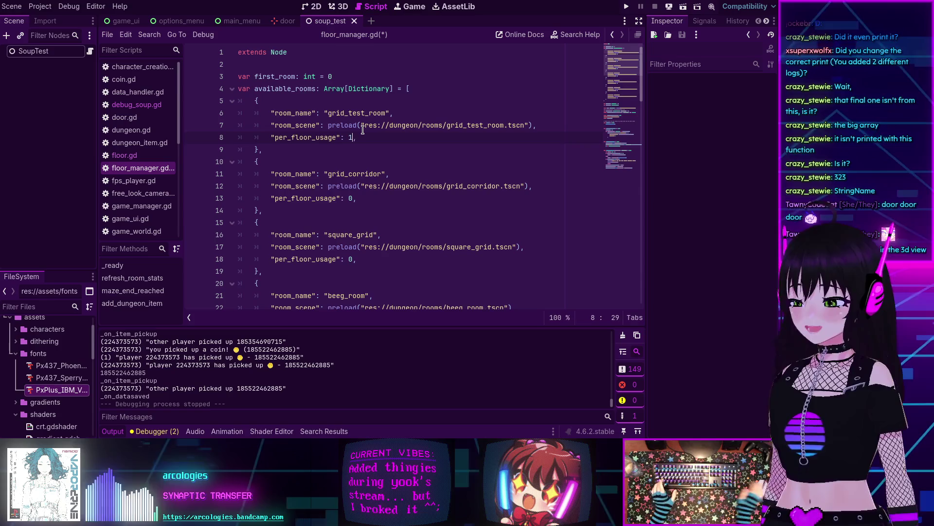
key("F5")
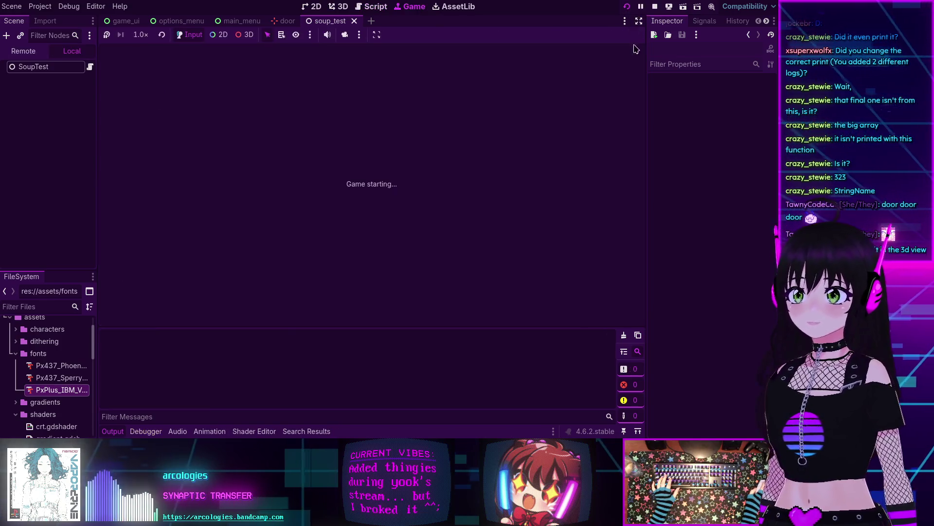
Step: Join the rerun game by submitting a character and connecting
left_click(383, 215)
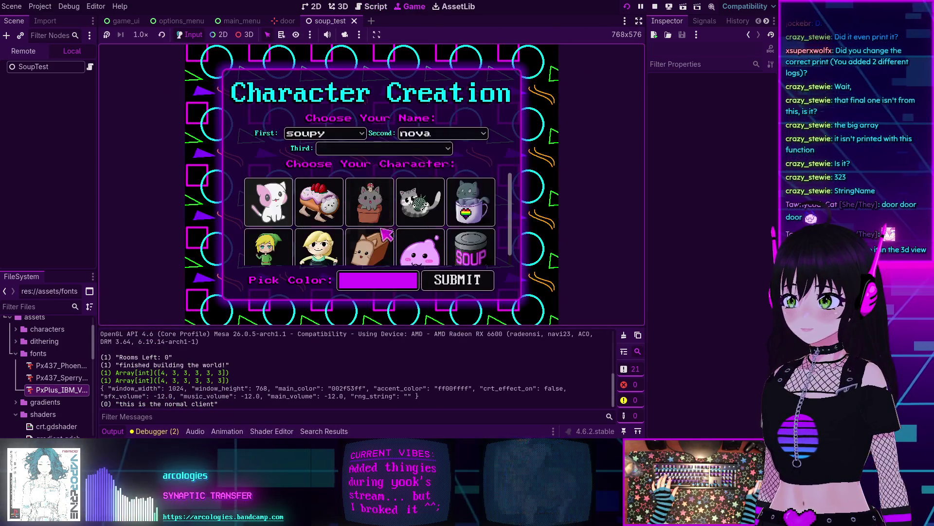
left_click(476, 282)
key("Return")
Step: Walk the cat through the dark doorway into the neon room and turn back to face it
key("a")
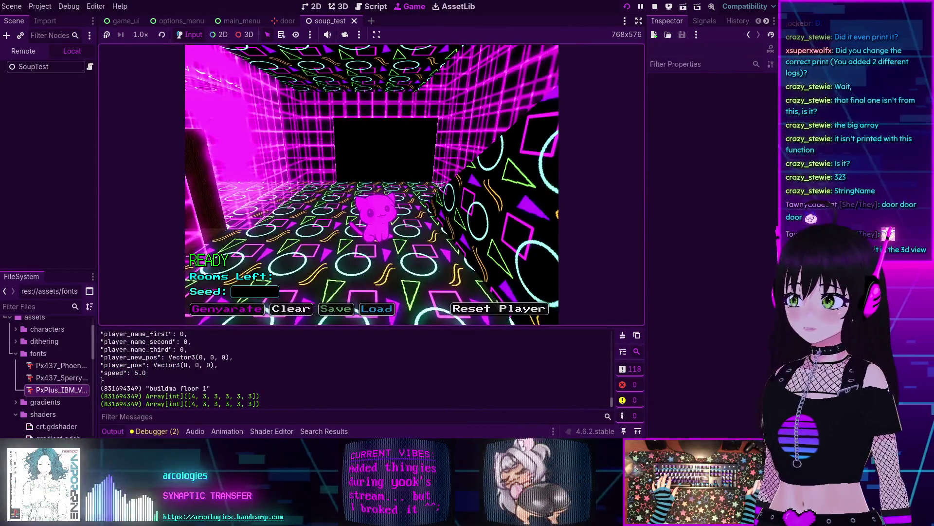
key("a")
key("w")
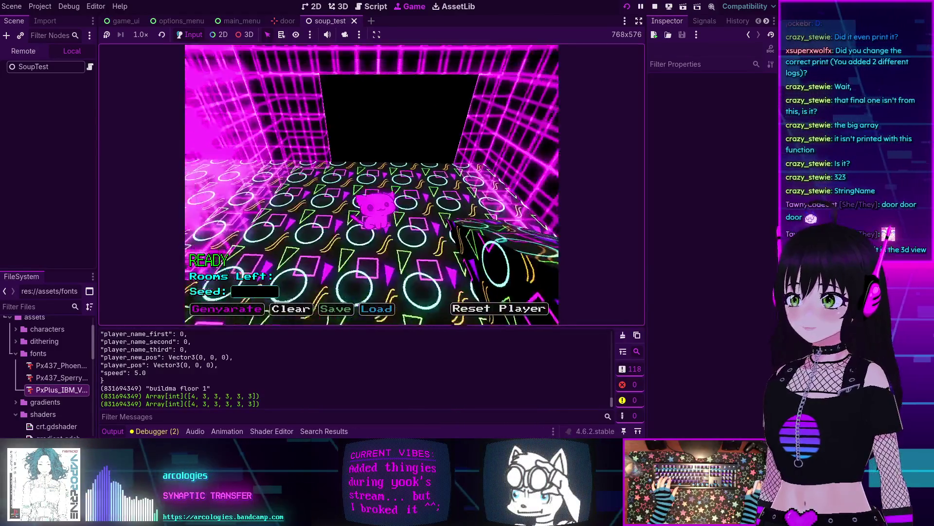
key("w")
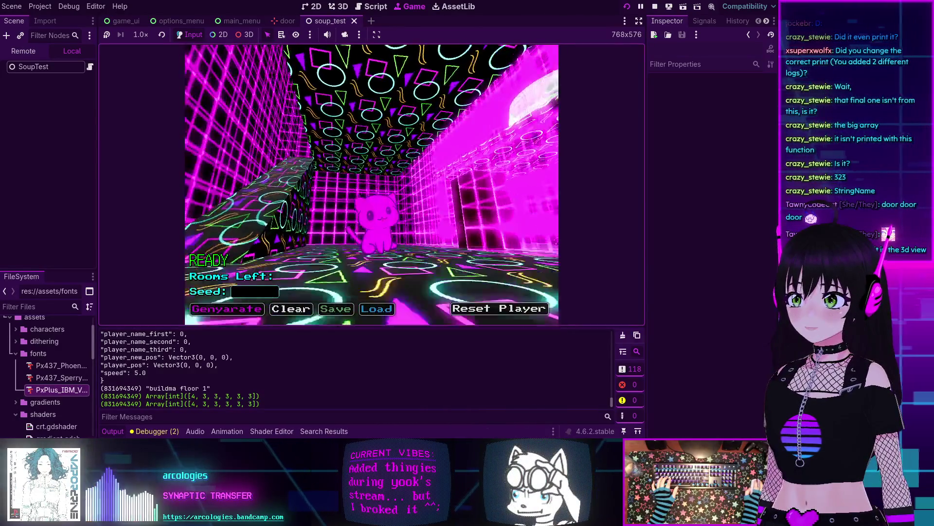
key("s")
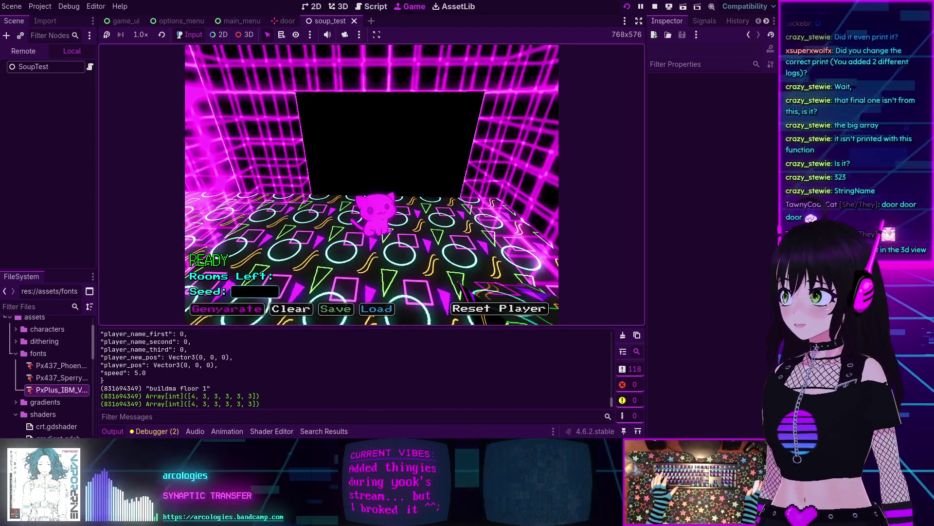
key("Tab")
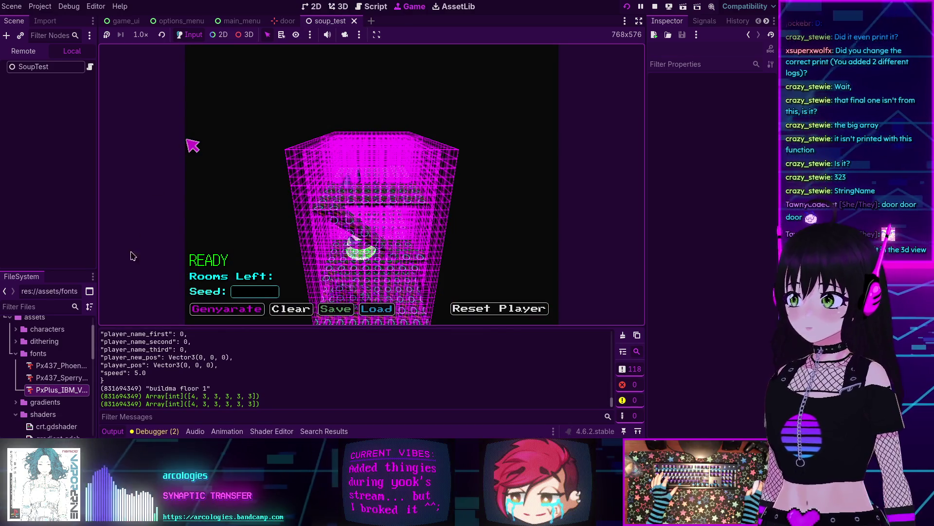
Step: Scroll the Output log and flip between the tower overview and room view
scroll(304, 375, "up", 10)
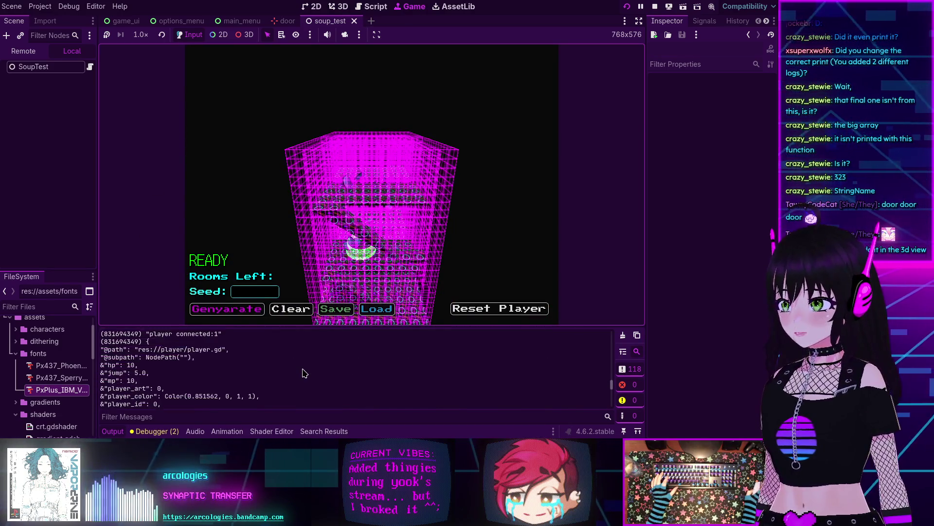
scroll(304, 373, "up", 5)
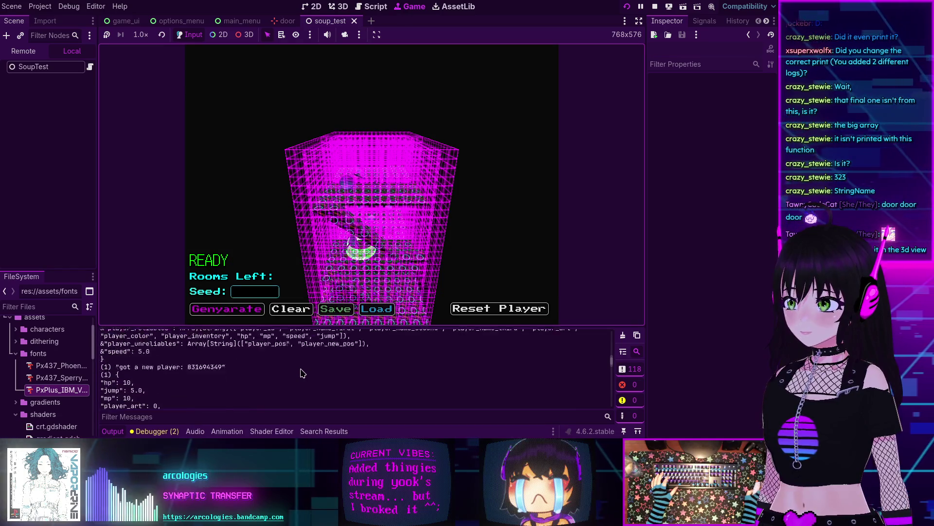
scroll(302, 373, "down", 3)
key("Tab")
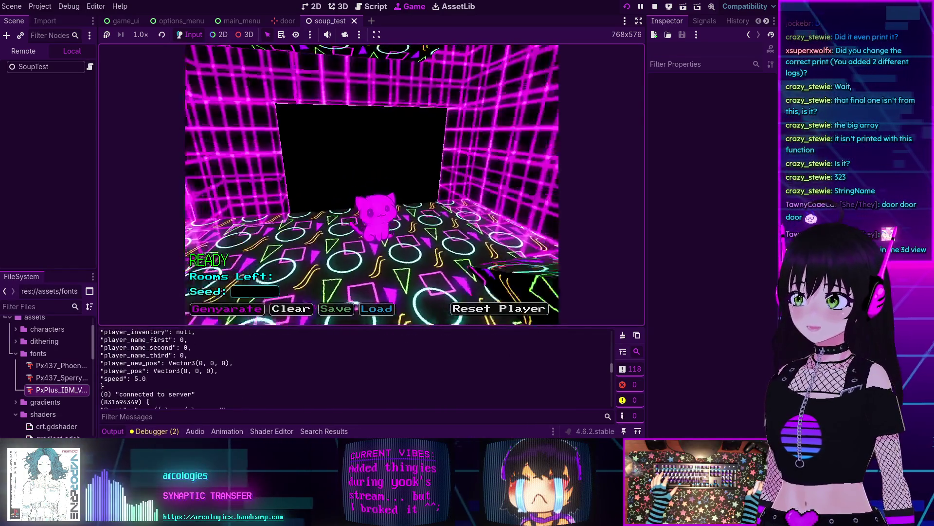
key("Tab")
key("Tab")
key("Tab")
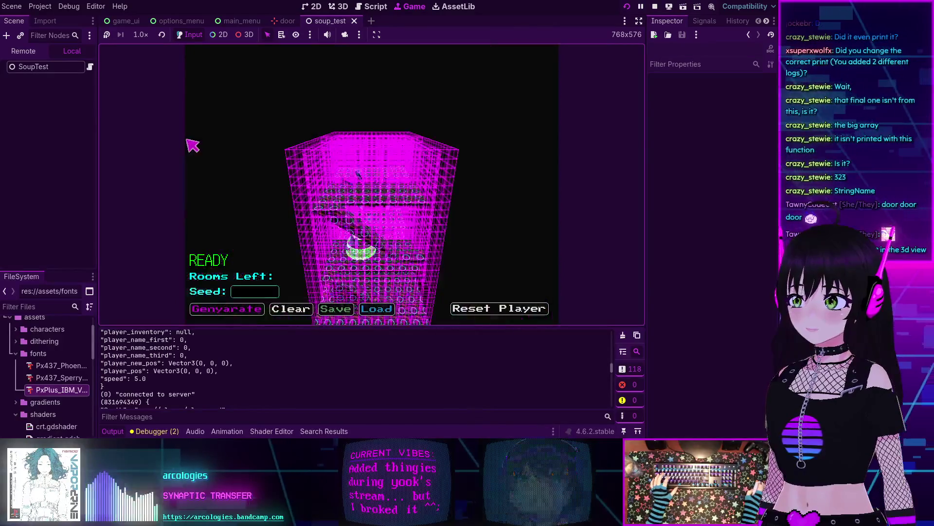
key("Tab")
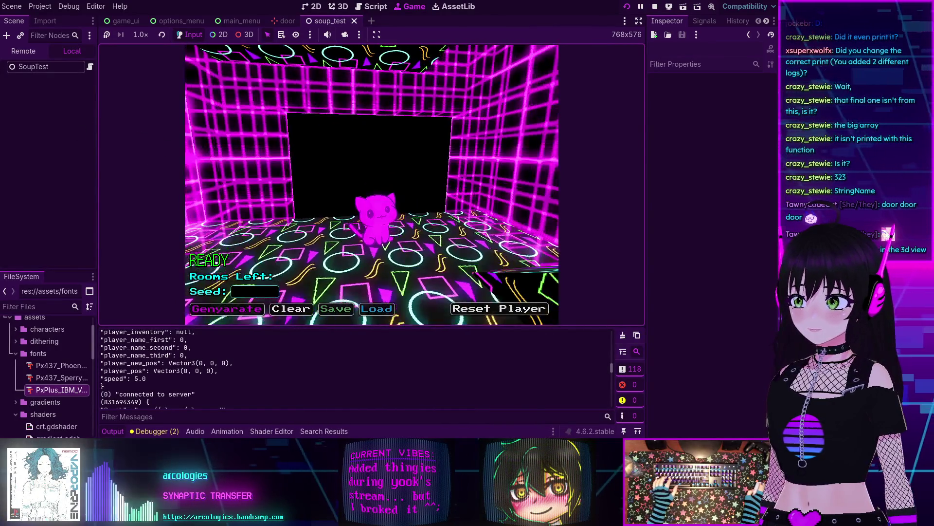
key("Tab")
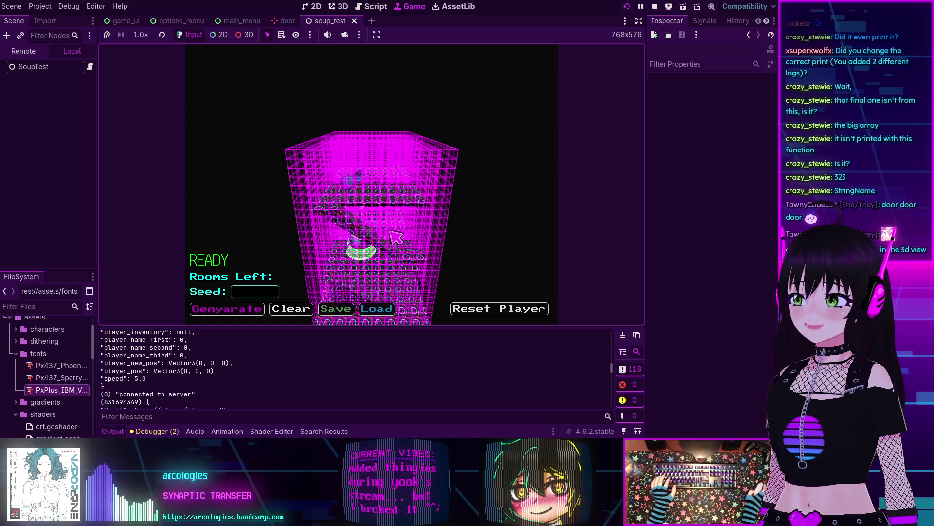
key("Tab")
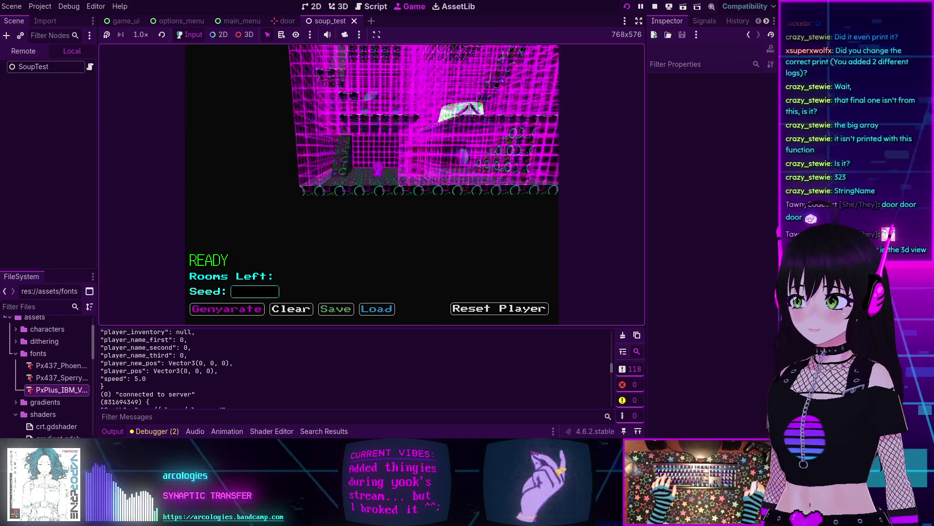
Step: Bring the camera close to the cat and show the running game's Remote node tree
key("Tab")
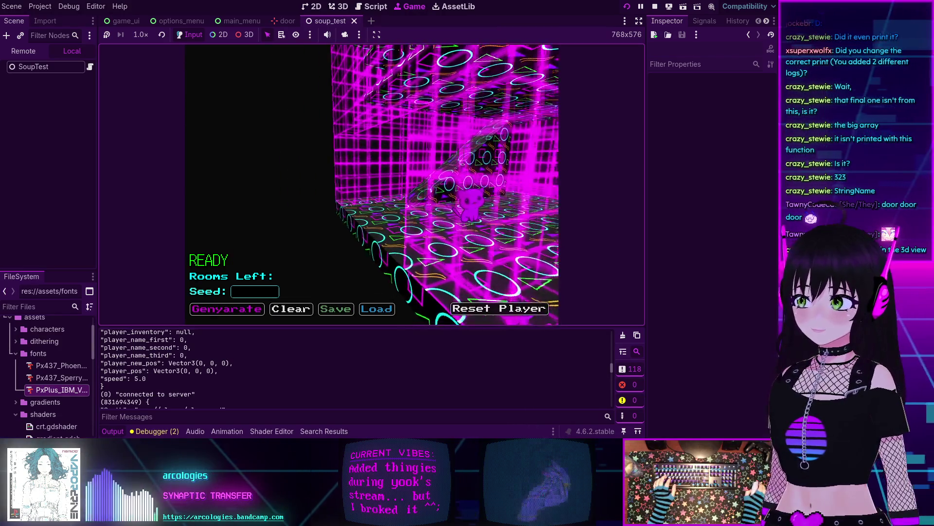
left_click(365, 187)
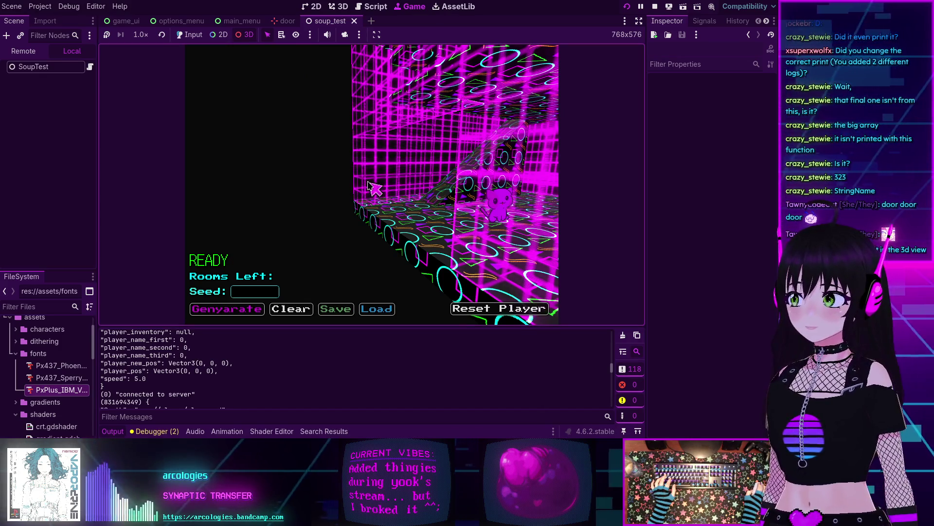
left_click(373, 173)
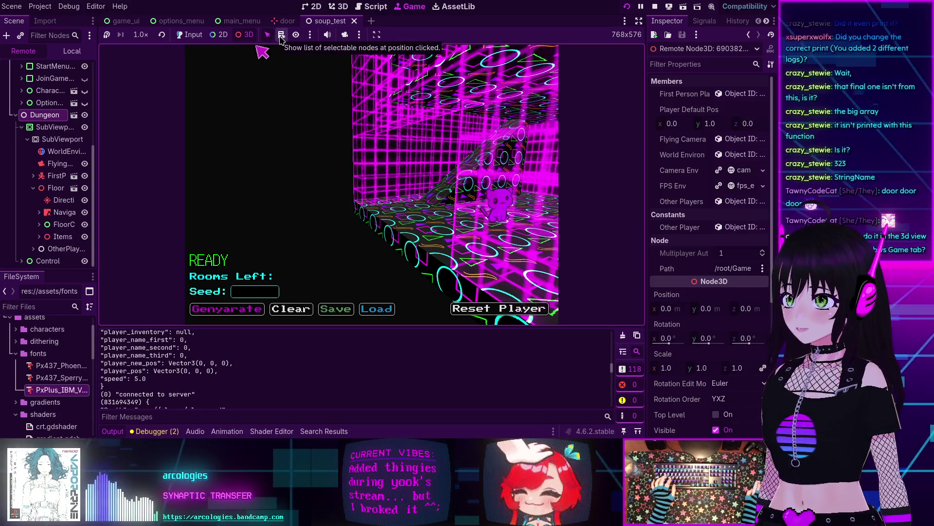
Step: Switch to the Game view and enable camera override to control the game's camera
left_click(341, 9)
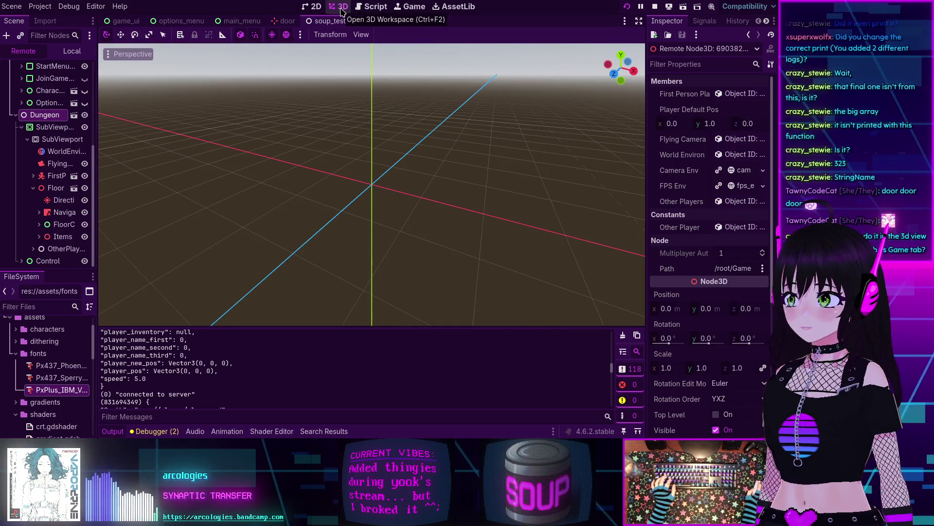
left_click(399, 9)
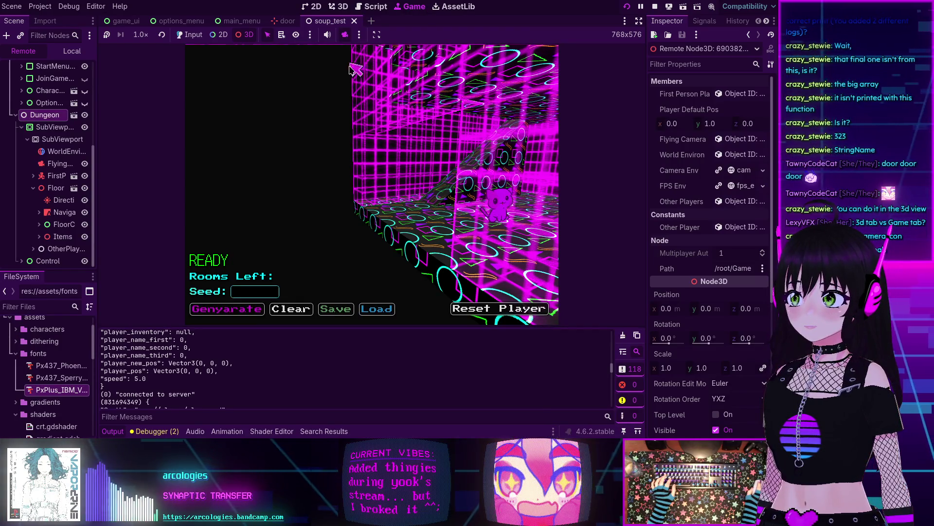
left_click(344, 38)
left_click(370, 148)
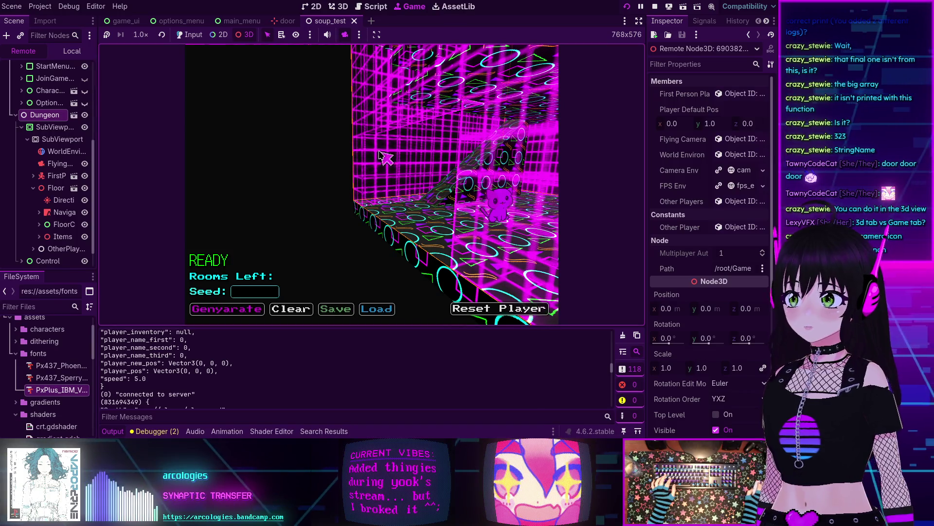
scroll(379, 156, "up", 1)
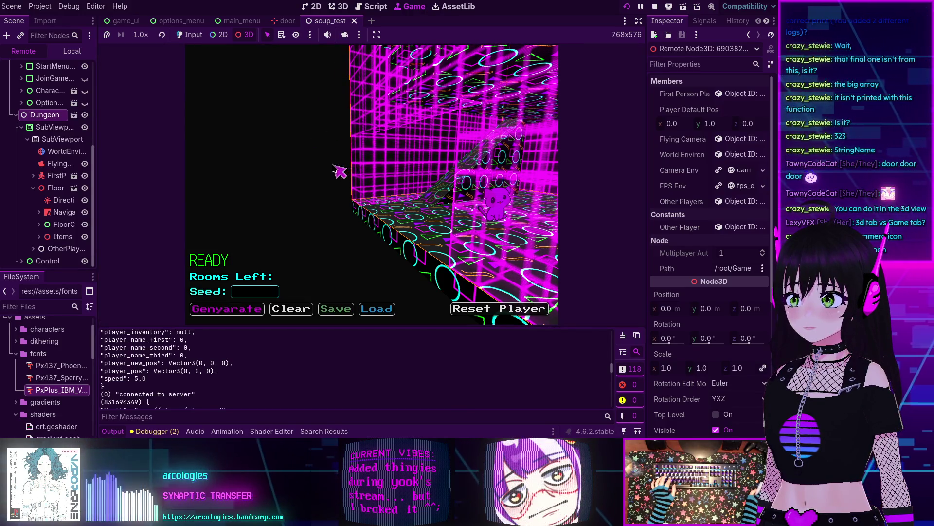
Step: Widen the left dock and toggle the SubViewportContainer's visibility off and on twice
left_click(256, 47)
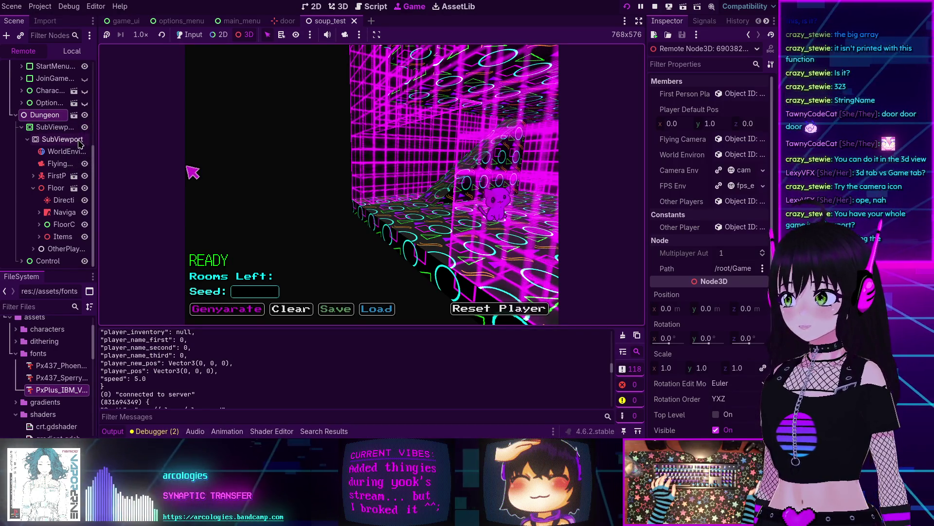
left_click_drag(96, 142, 128, 141)
left_click(115, 130)
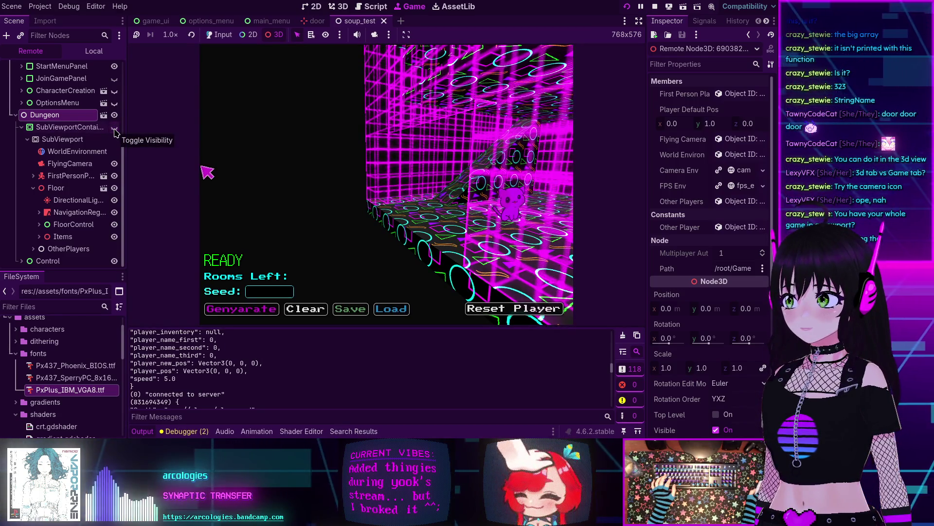
left_click(115, 128)
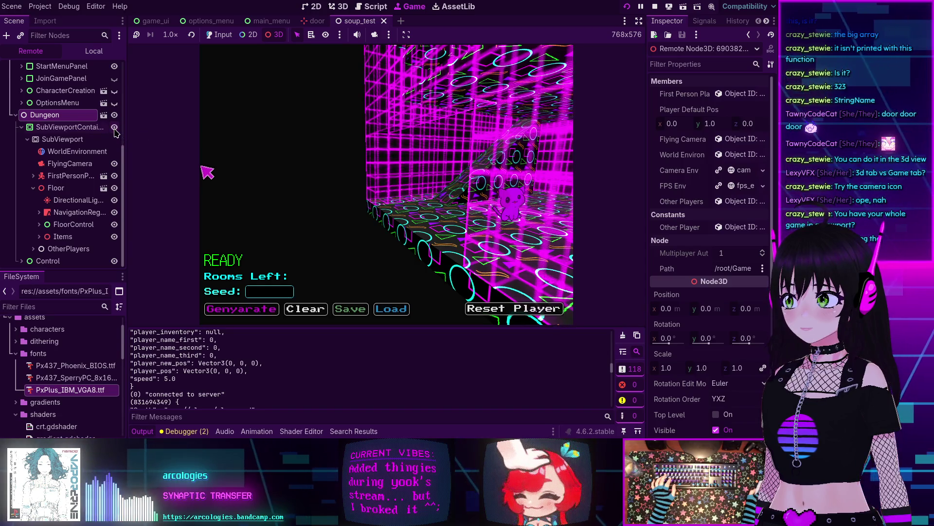
left_click(115, 129)
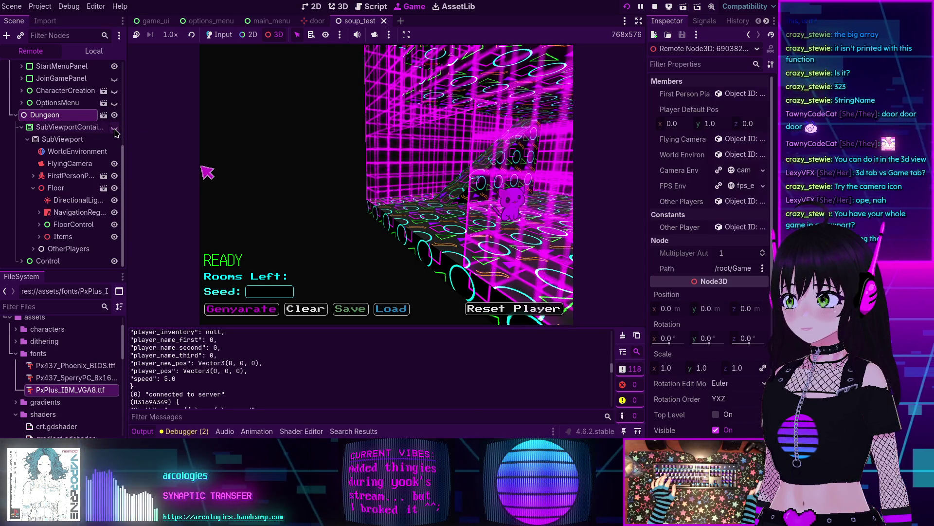
left_click(115, 129)
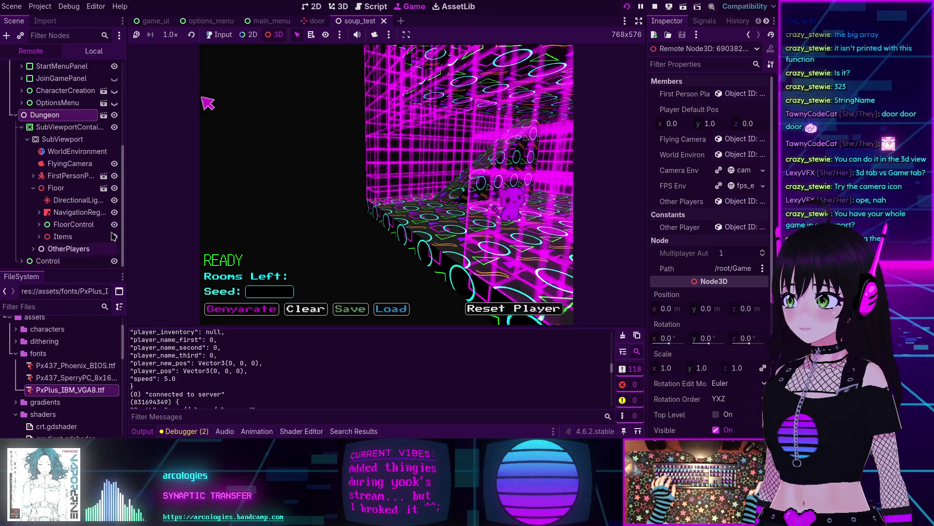
Step: Enable input passthrough and capture the mouse in the running game view
scroll(68, 100, "up", 6)
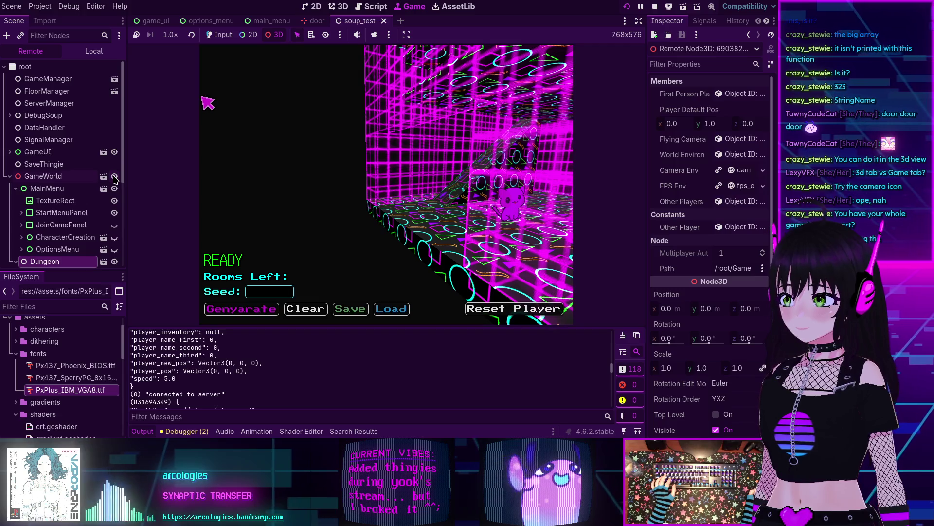
left_click(219, 35)
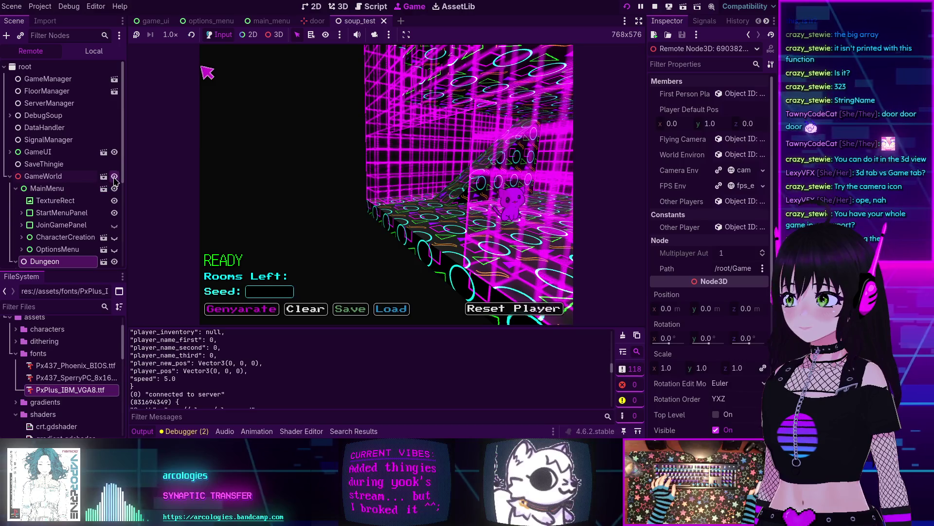
left_click(282, 142)
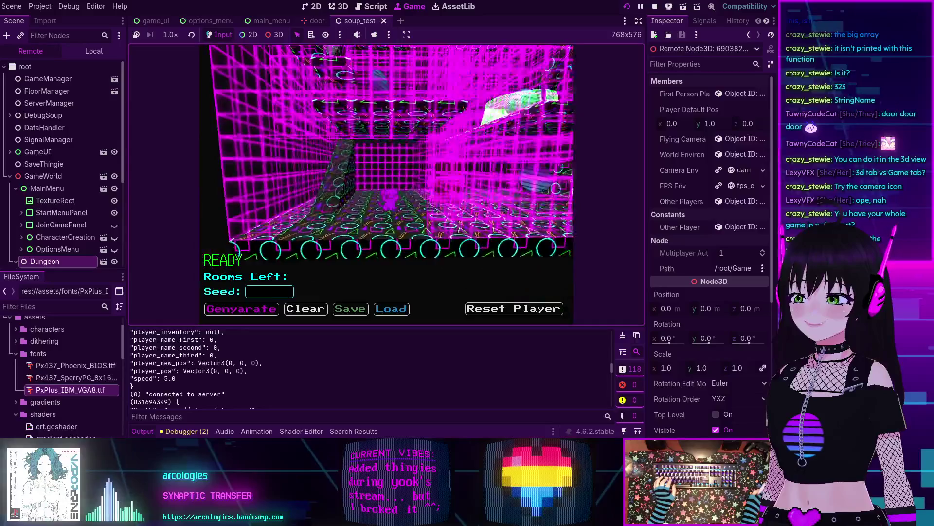
Step: Release the mouse and inspect GameWorld, JoinGamePanel, the light and player nodes remotely
key("Escape")
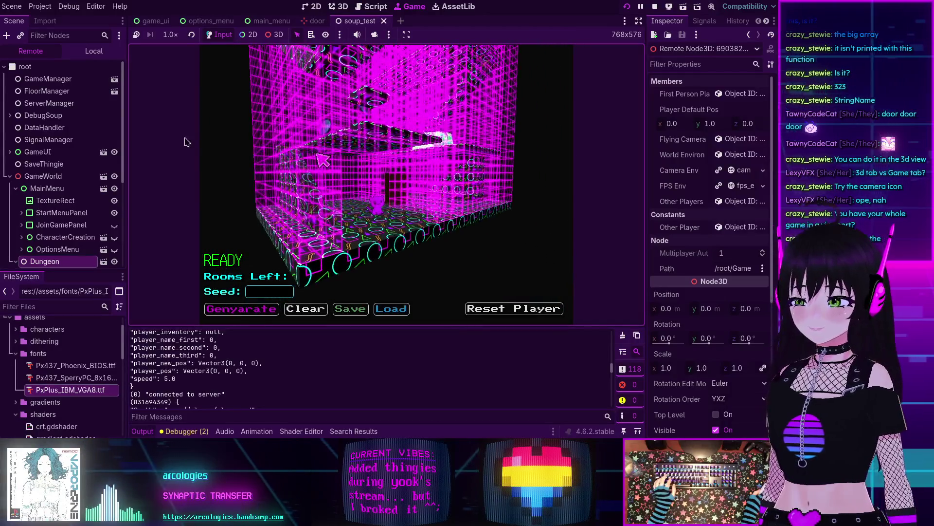
left_click(42, 190)
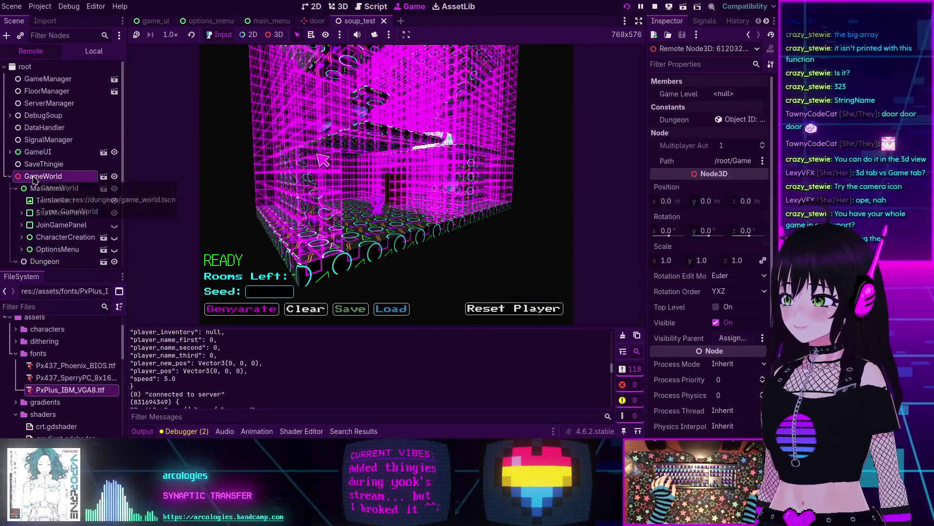
left_click(61, 225)
scroll(62, 218, "down", 5)
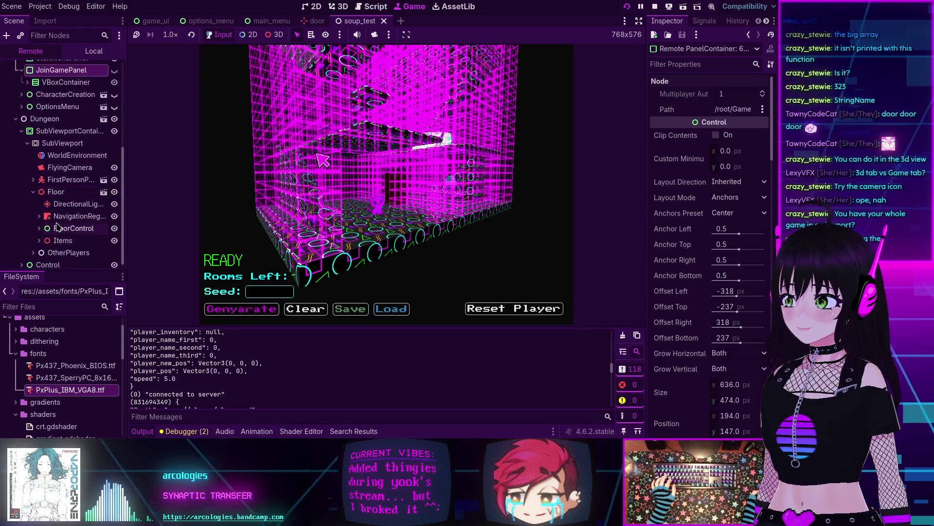
left_click(61, 204)
left_click(58, 181)
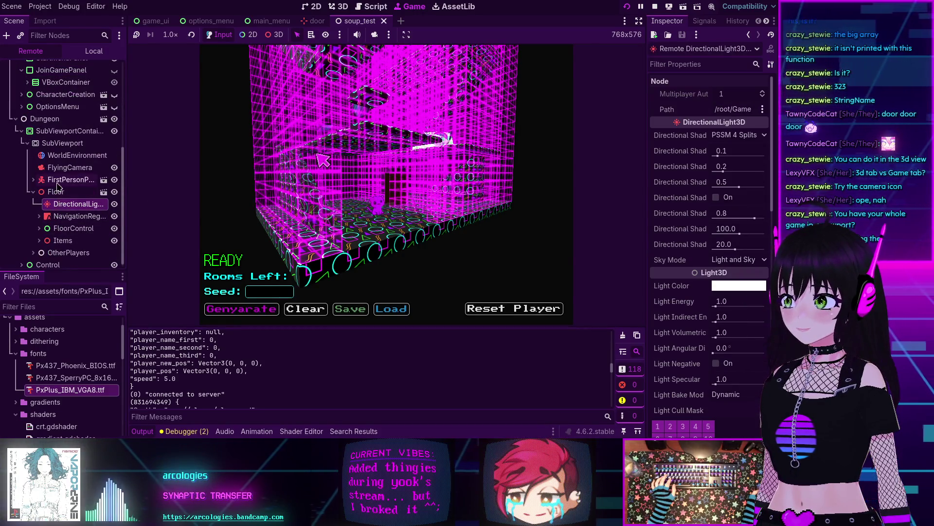
left_click(33, 179)
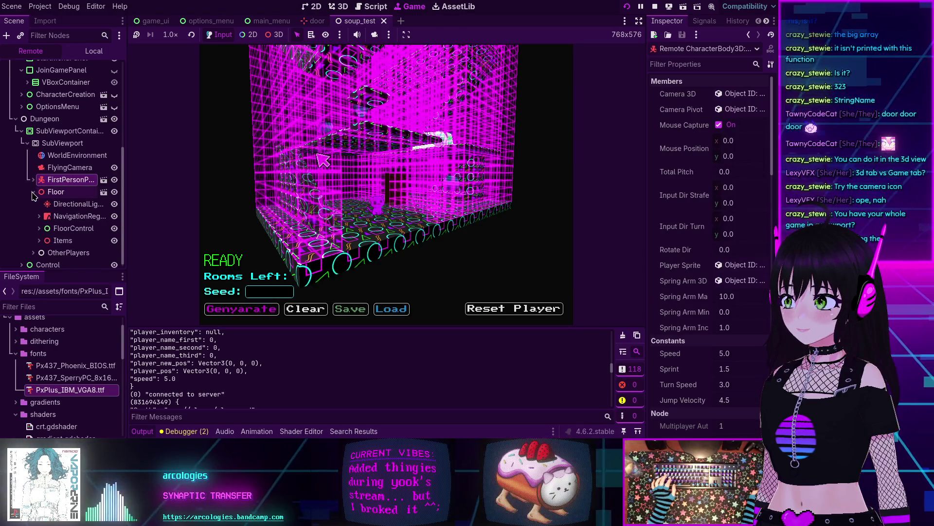
left_click(33, 192)
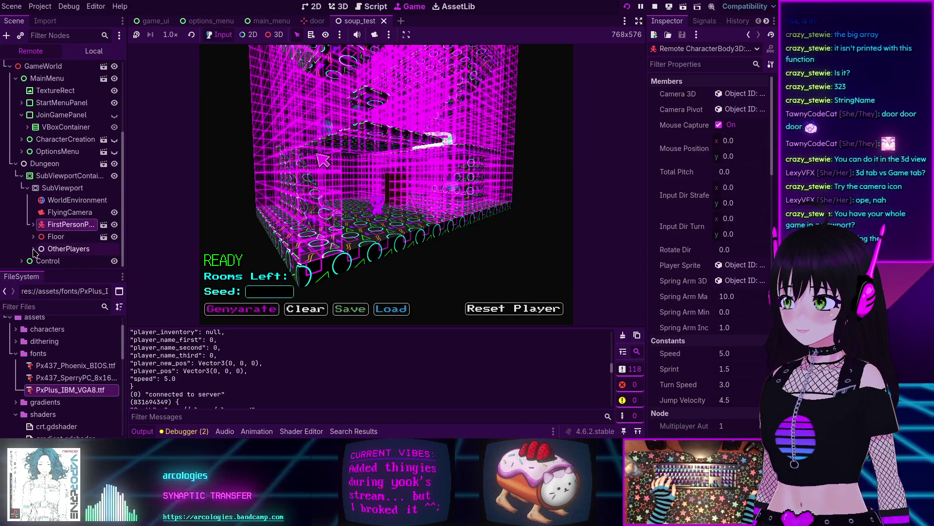
Step: Expand Floor and NavigationRegion3D to reveal the NewRooms list of generated rooms
scroll(33, 252, "up", 3)
scroll(34, 252, "up", 2)
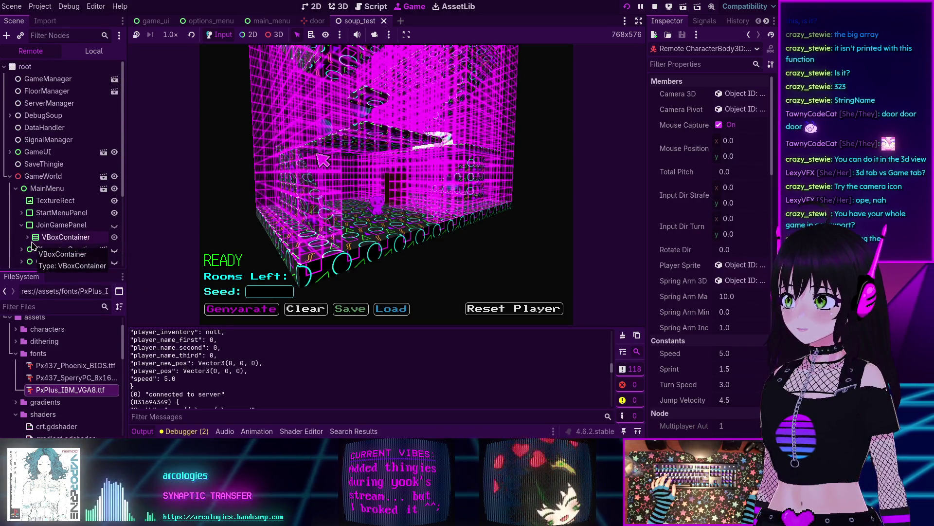
scroll(44, 200, "down", 4)
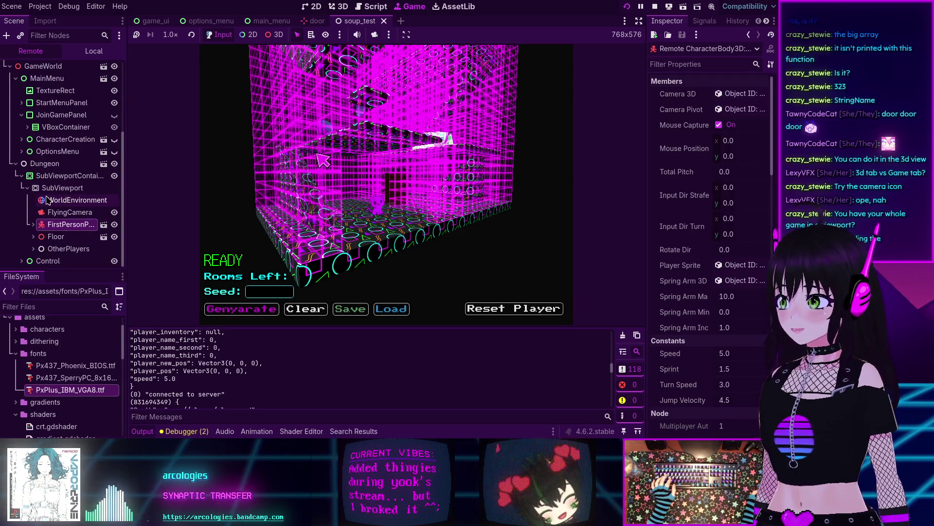
left_click(34, 237)
scroll(37, 237, "down", 2)
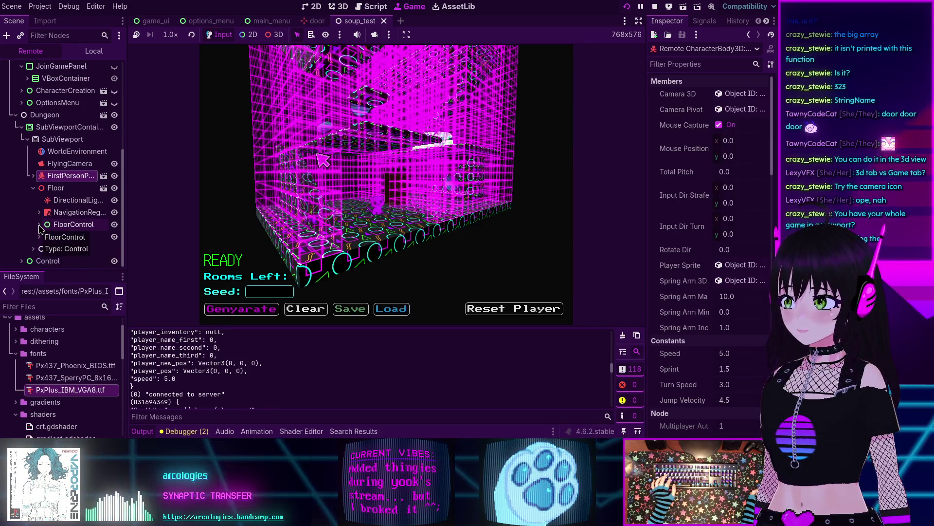
left_click(39, 226)
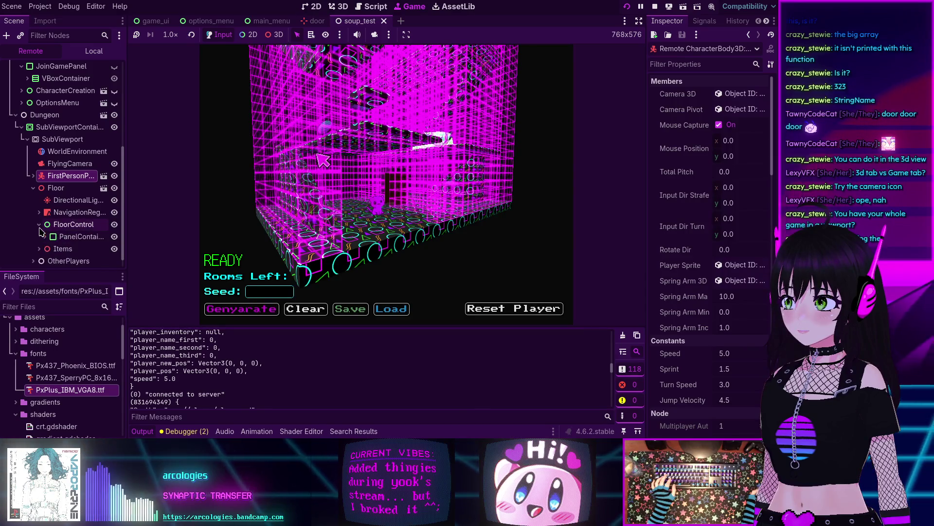
left_click(39, 225)
left_click(39, 212)
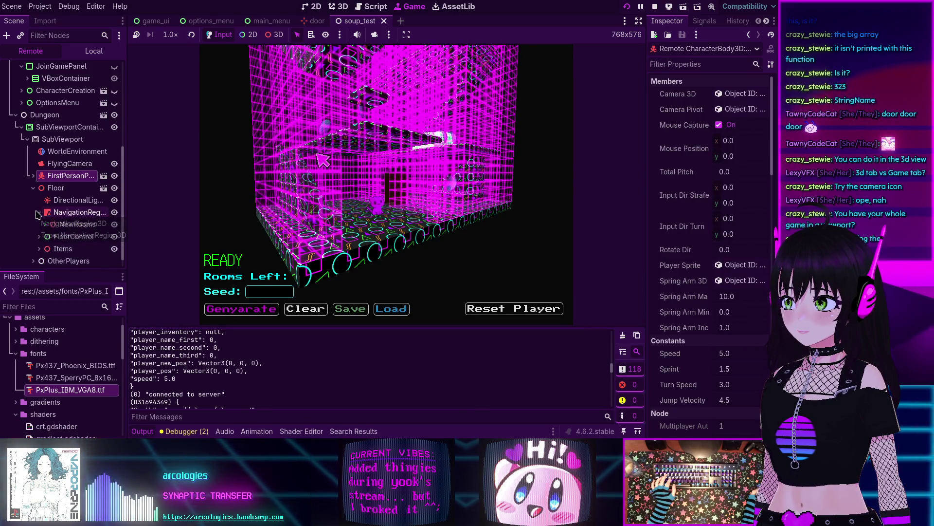
left_click(44, 225)
Step: Expand the GridTest room and its Pivot to list floor, walls, Area3D and Door nodes
scroll(100, 215, "down", 1)
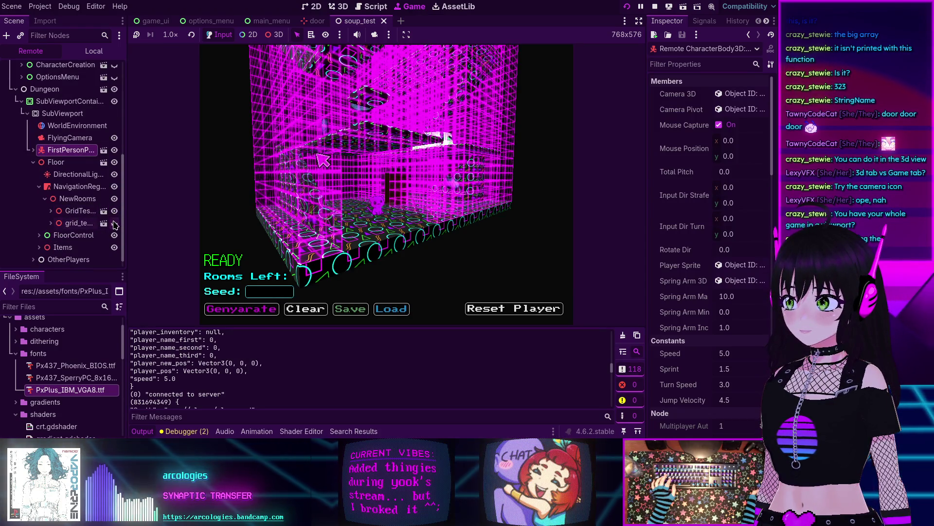
left_click(51, 212)
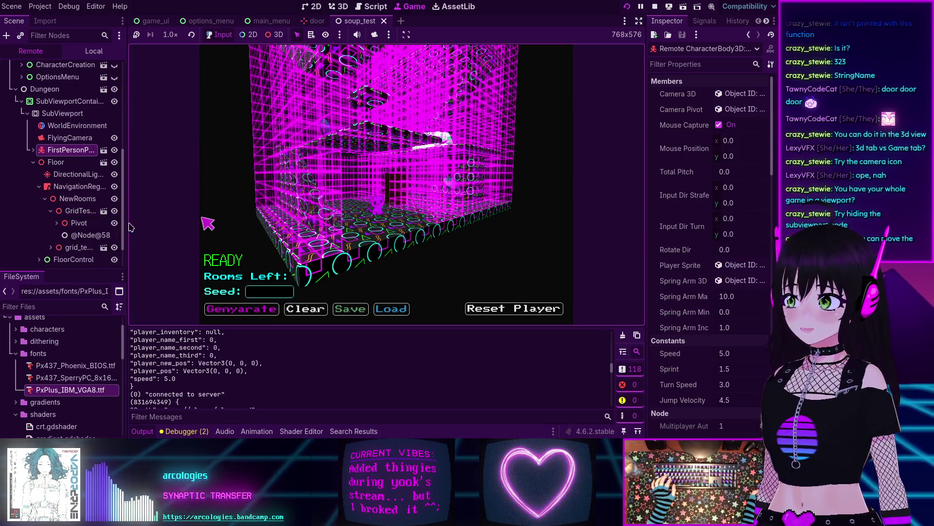
scroll(97, 219, "down", 1)
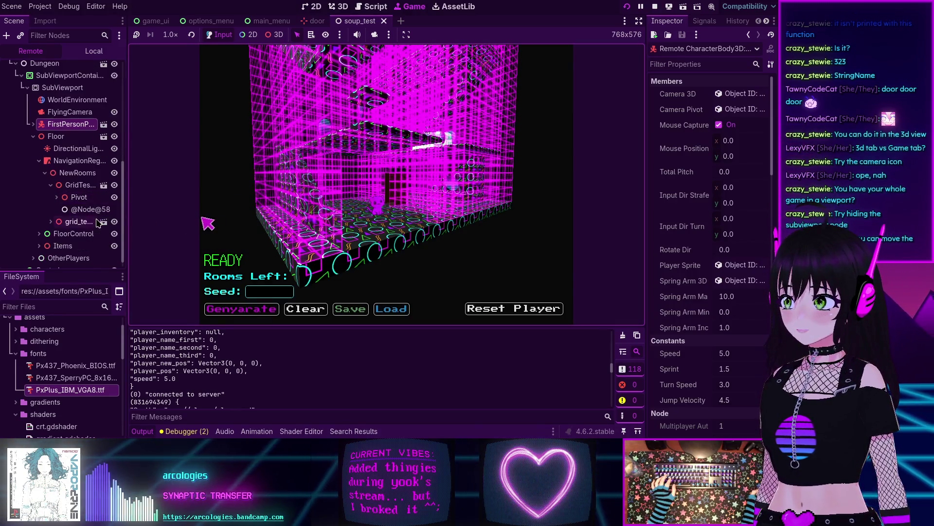
left_click(56, 198)
scroll(97, 190, "down", 2)
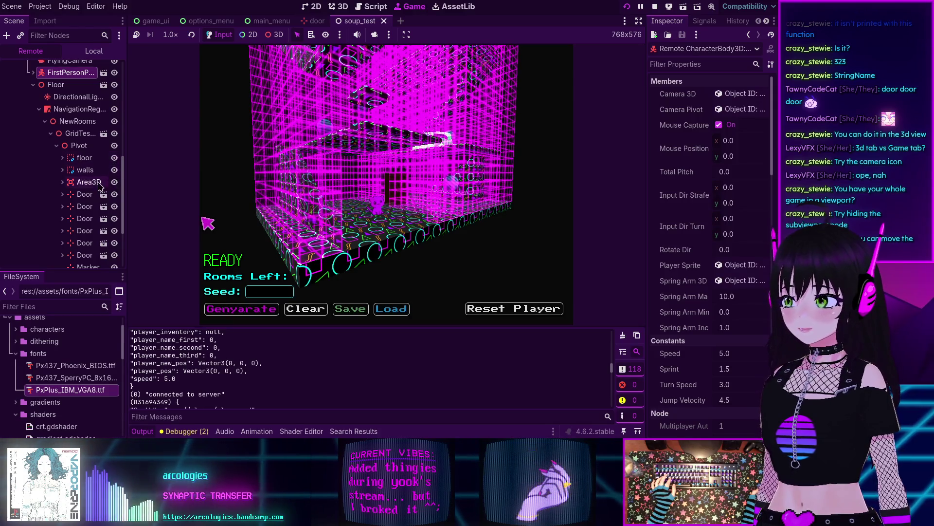
scroll(78, 121, "down", 1)
Step: Switch the Scene dock to Local and back to Remote, then open the Debugger
left_click(94, 51)
left_click(31, 51)
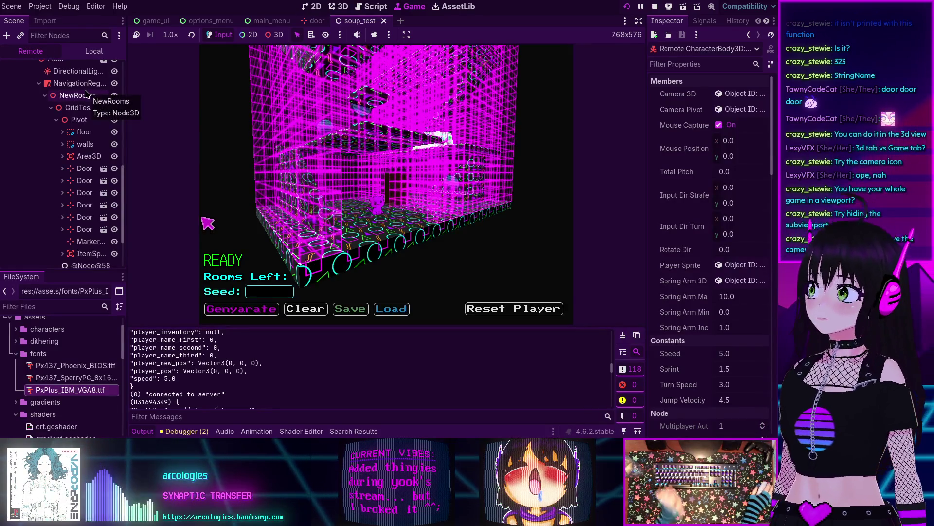
left_click(181, 432)
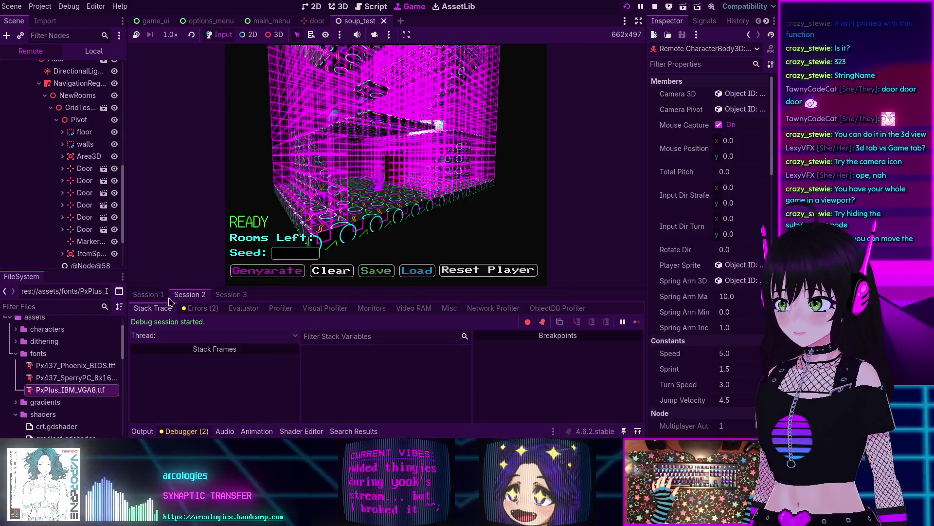
Step: Switch the debugger to Session 1 and set in-game object selection to 3D
left_click(154, 295)
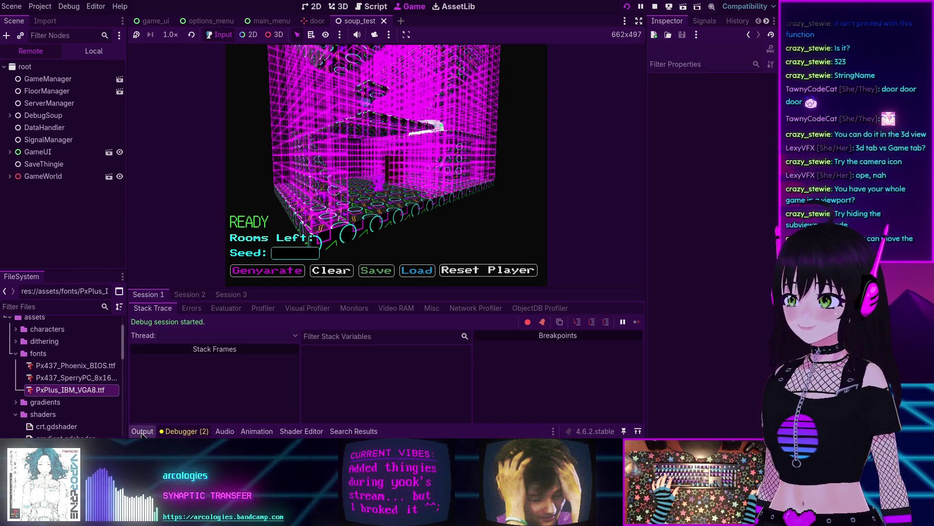
left_click(345, 187)
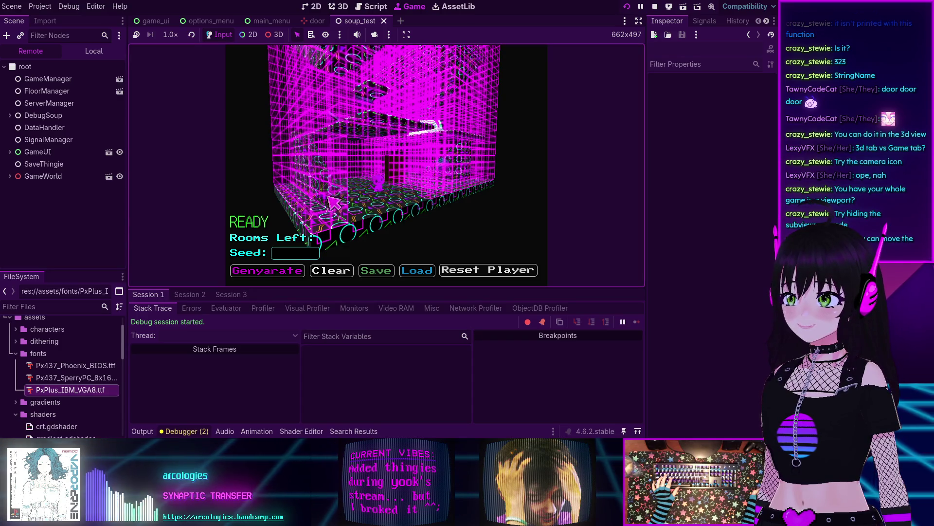
left_click(274, 34)
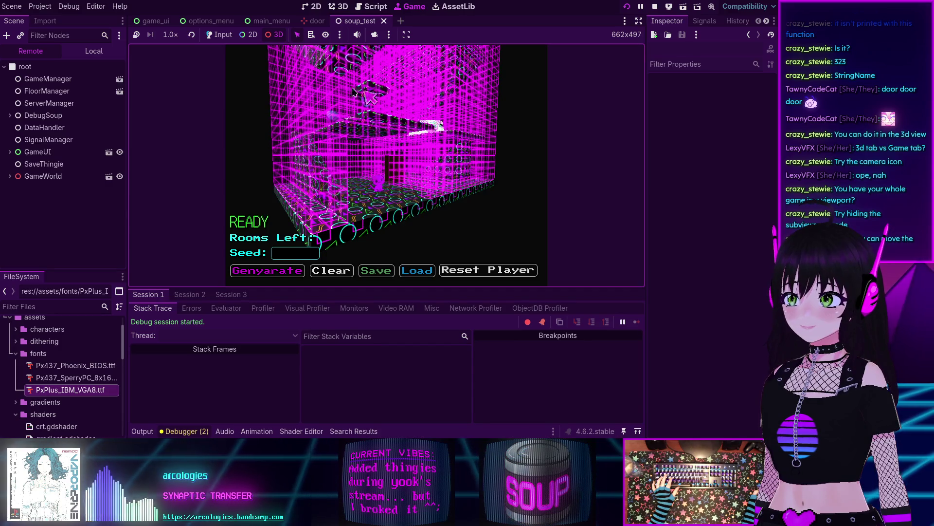
left_click(91, 55)
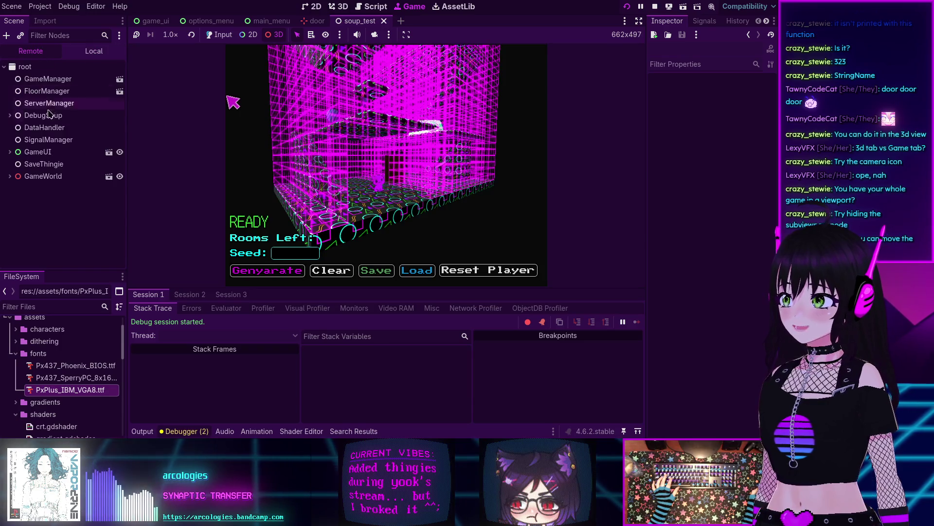
Step: Expand GameWorld, inspect MainMenu's live members, and expand Dungeon's children
left_click(10, 176)
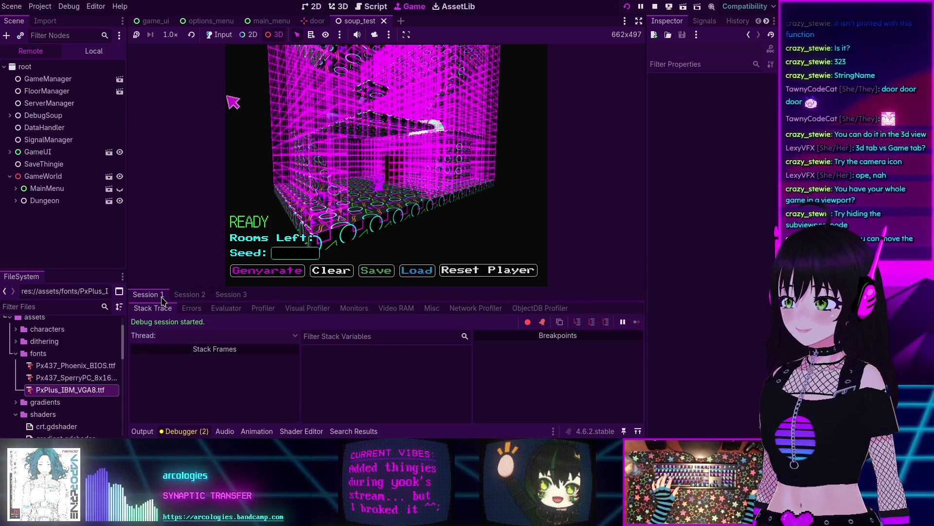
left_click(182, 296)
left_click(157, 295)
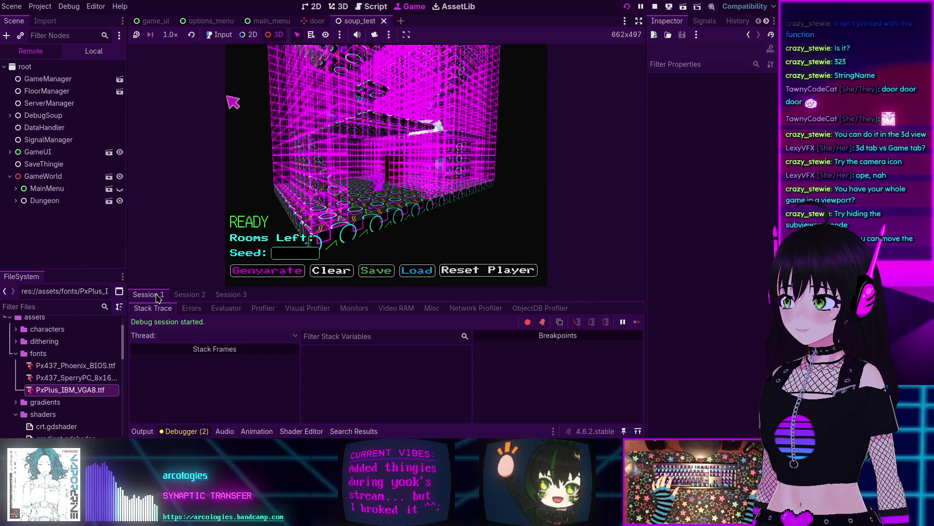
left_click(15, 188)
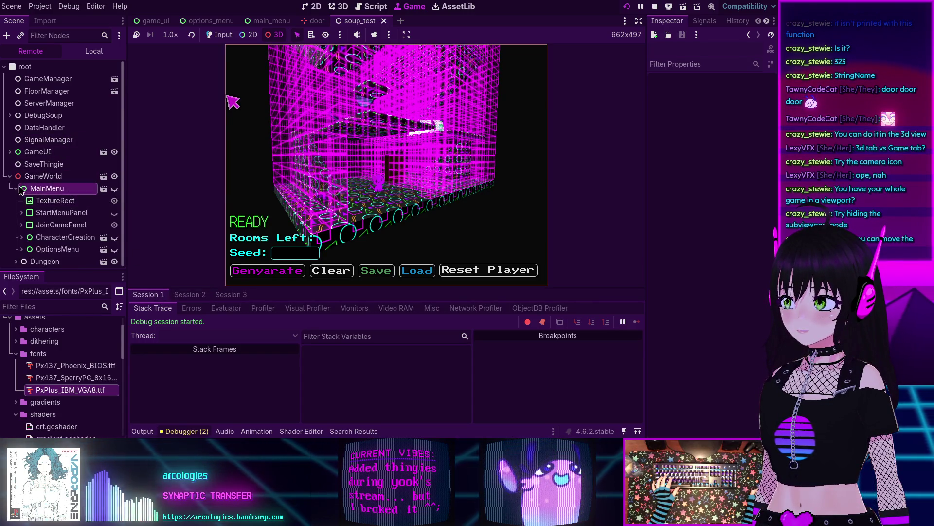
left_click(47, 188)
left_click(16, 188)
left_click(15, 201)
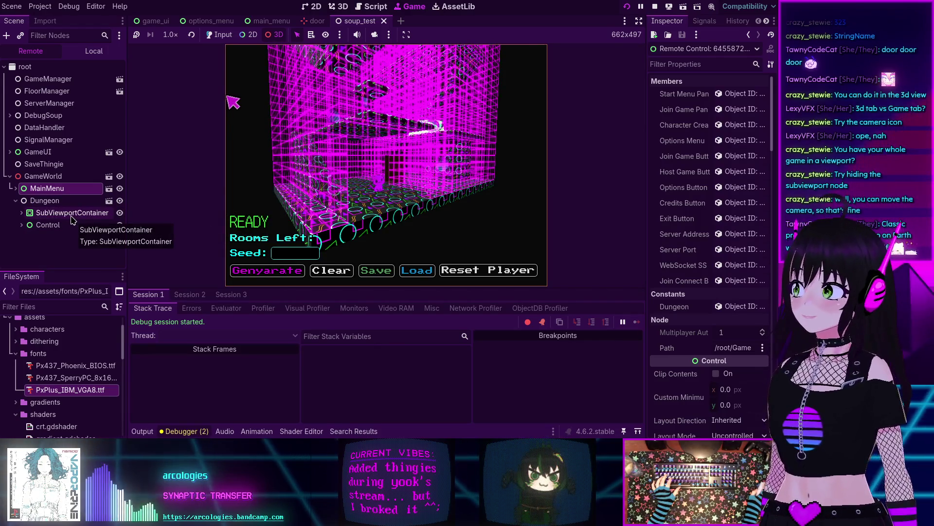
Step: Expand SubViewportContainer, SubViewport, Floor and NavigationRegion3D in the remote tree to reveal NewRooms
left_click(21, 212)
left_click(27, 224)
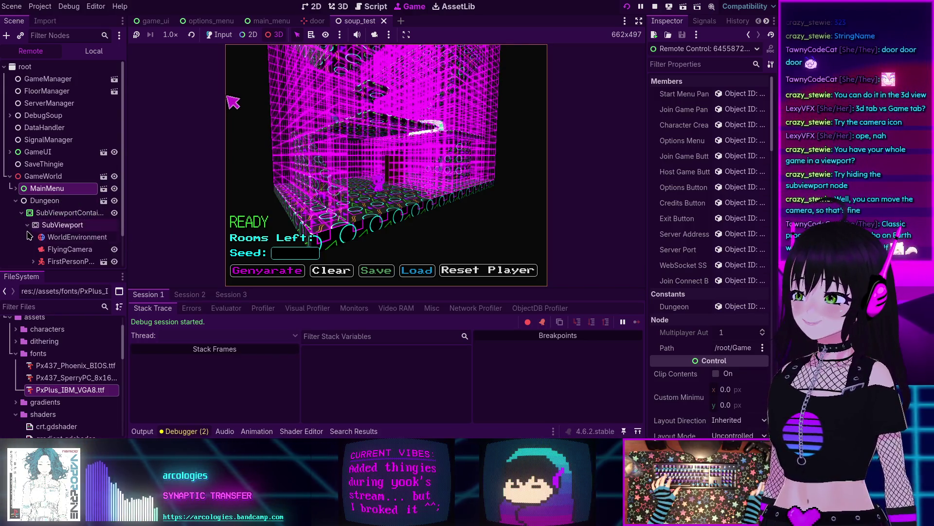
scroll(46, 237, "down", 3)
left_click(33, 238)
scroll(44, 241, "down", 4)
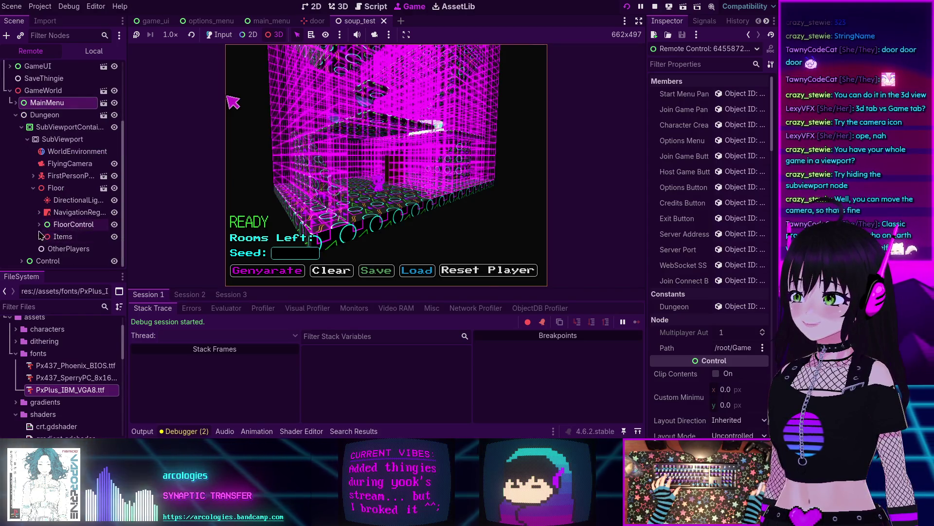
left_click(39, 212)
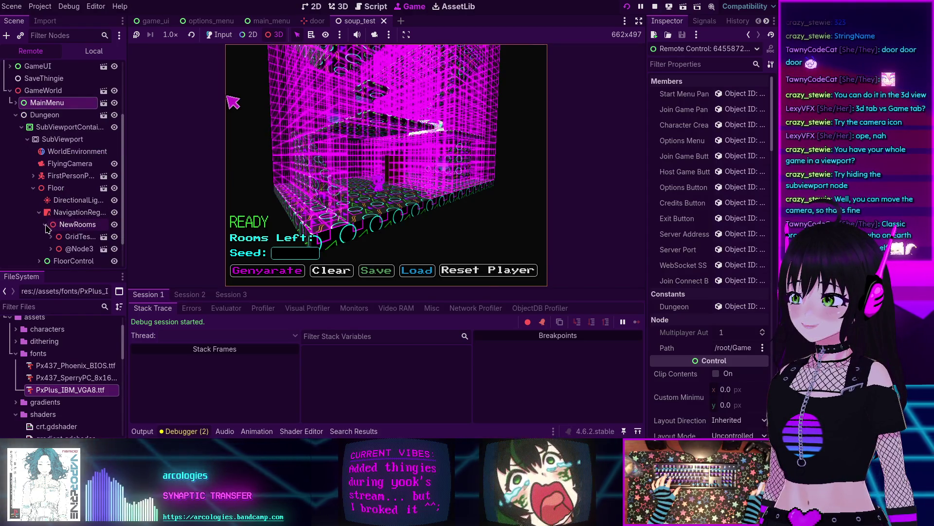
scroll(47, 228, "down", 3)
Step: Toggle the grid test room's and the Floor's visibility off and back on in the running game
left_click(115, 200)
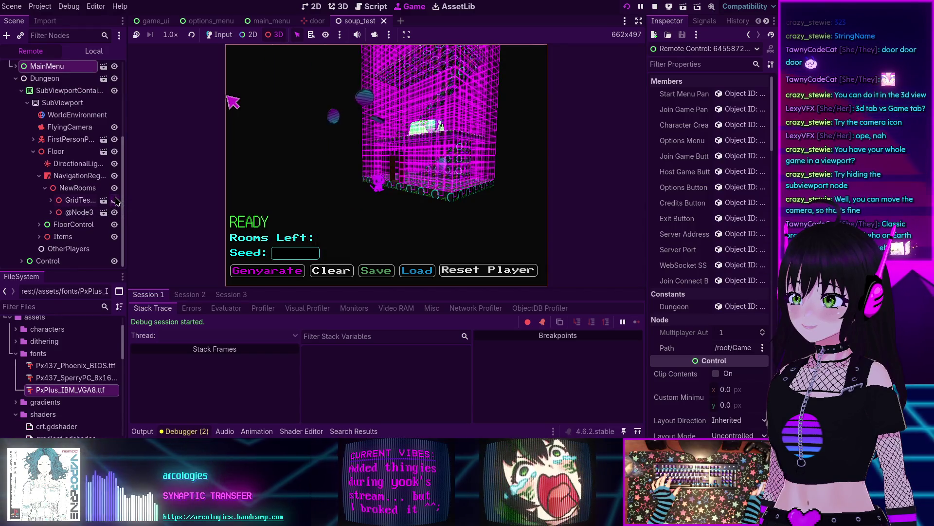
left_click(115, 200)
left_click(116, 200)
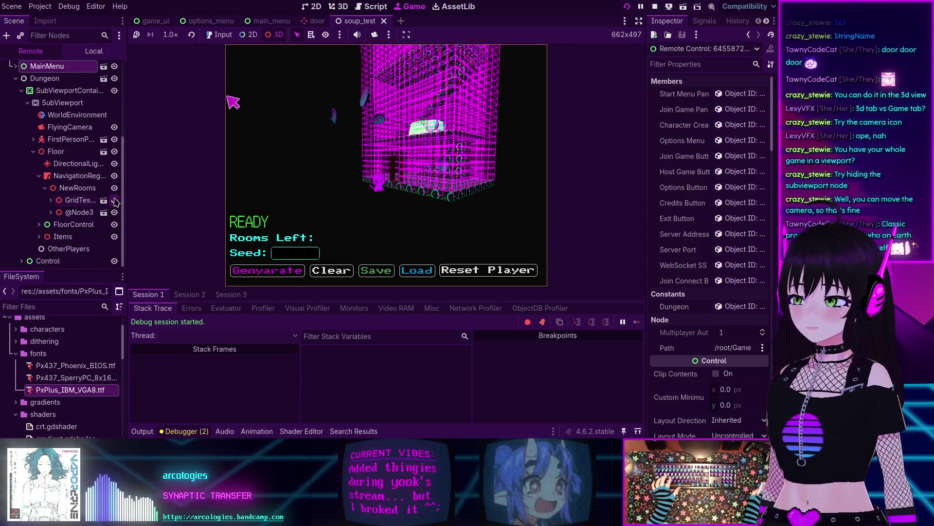
left_click(115, 200)
left_click(116, 152)
left_click(116, 153)
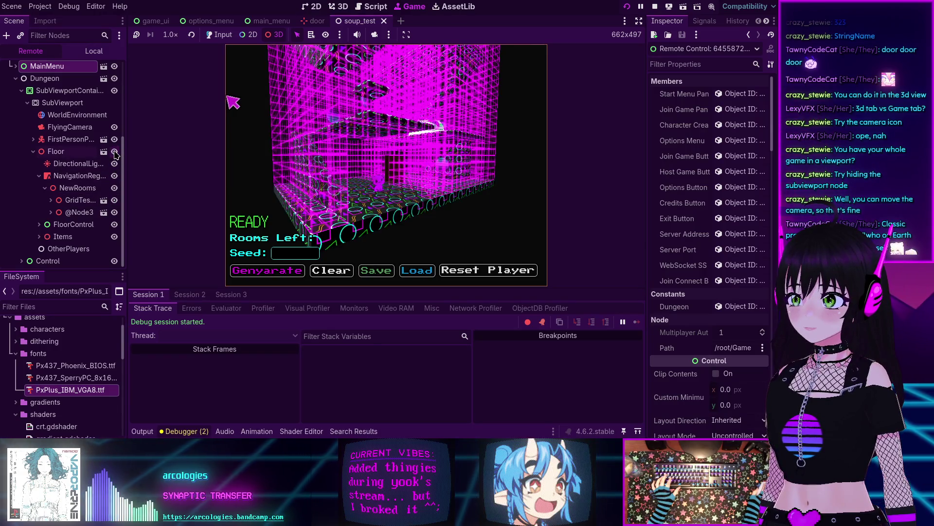
Step: Select the GridTest room node to show Per Floor Usage 1, Per Game Usage 3 and Max Items 10
left_click(51, 200)
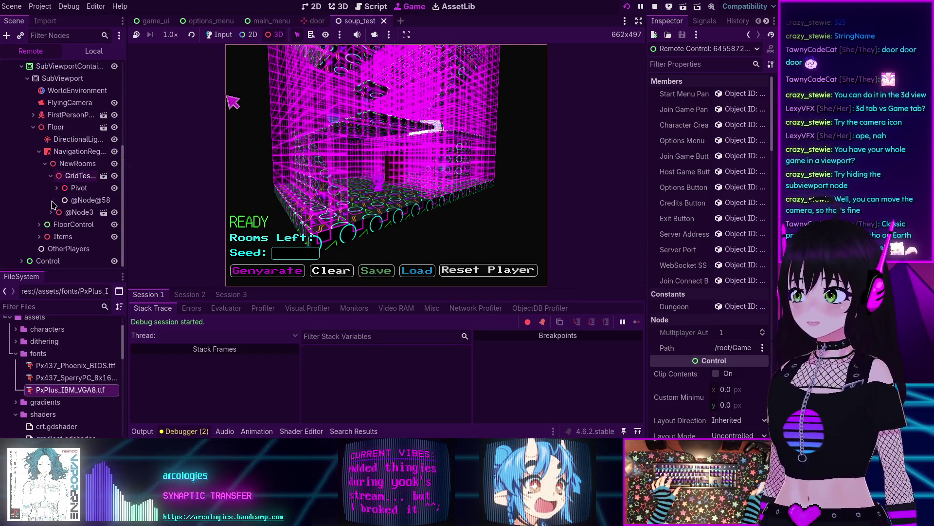
left_click(75, 179)
scroll(66, 190, "down", 3)
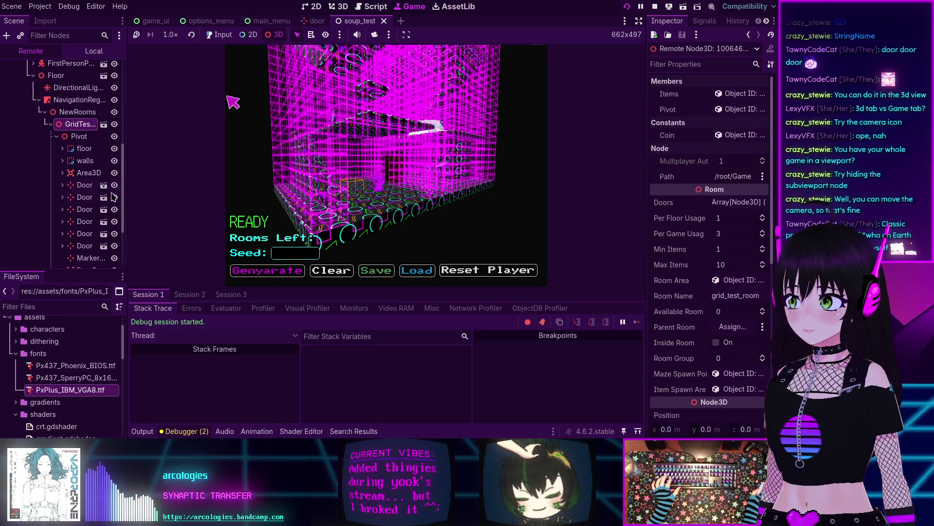
Step: Expand the second Door node and make its DoorFiveWide frame visible in the game
left_click(59, 197)
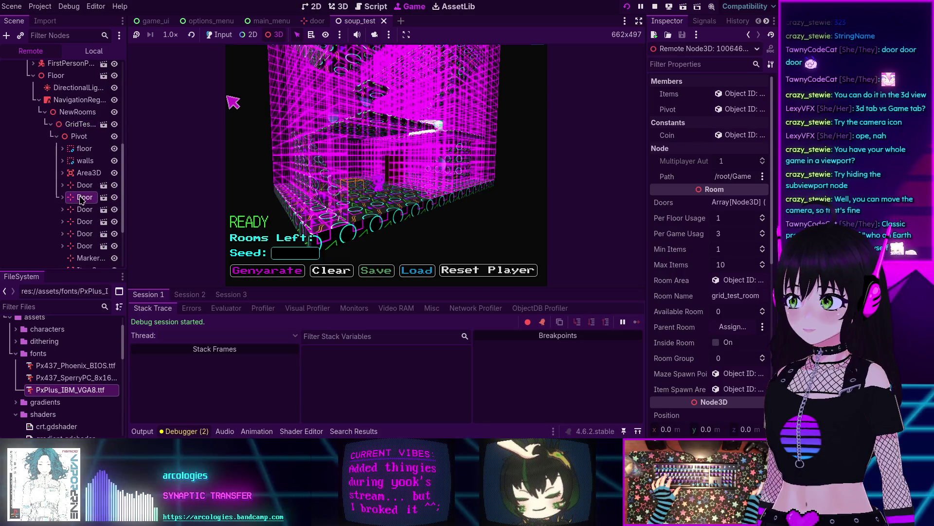
left_click(62, 171)
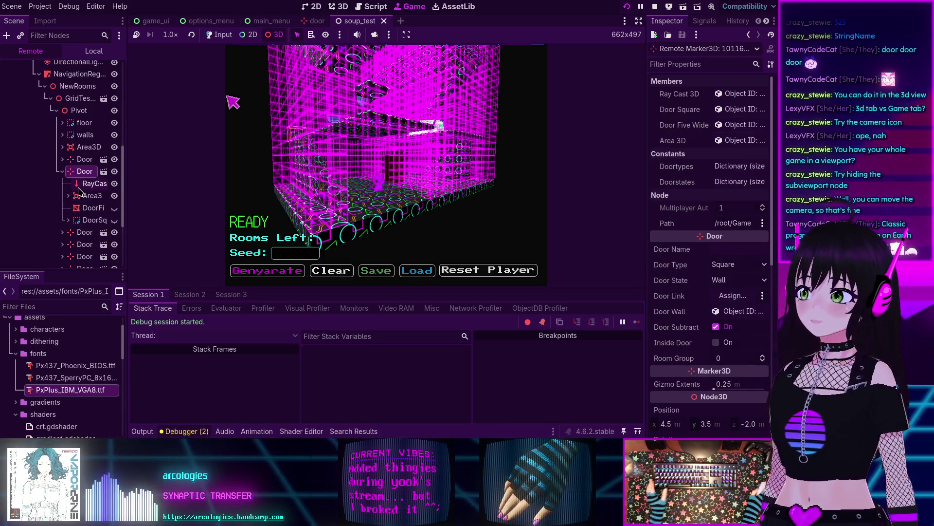
left_click(116, 208)
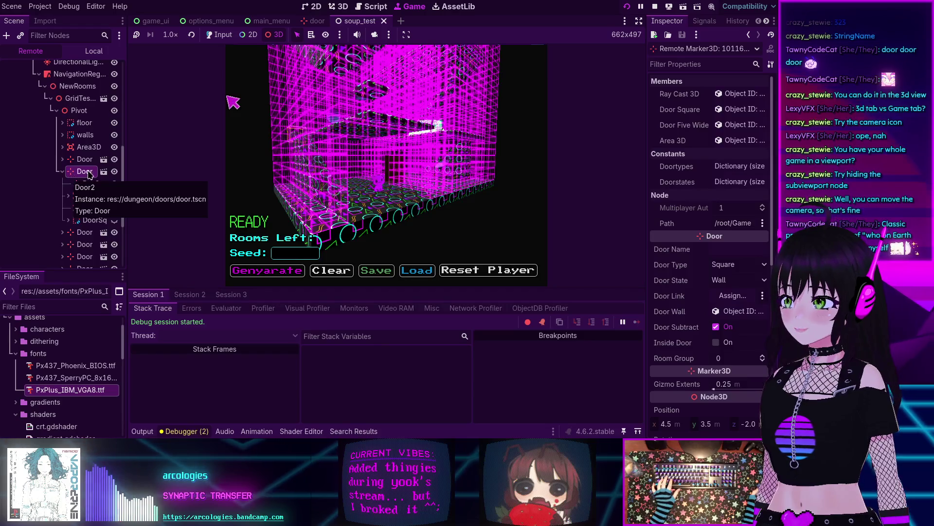
scroll(93, 185, "down", 1)
scroll(95, 189, "down", 1)
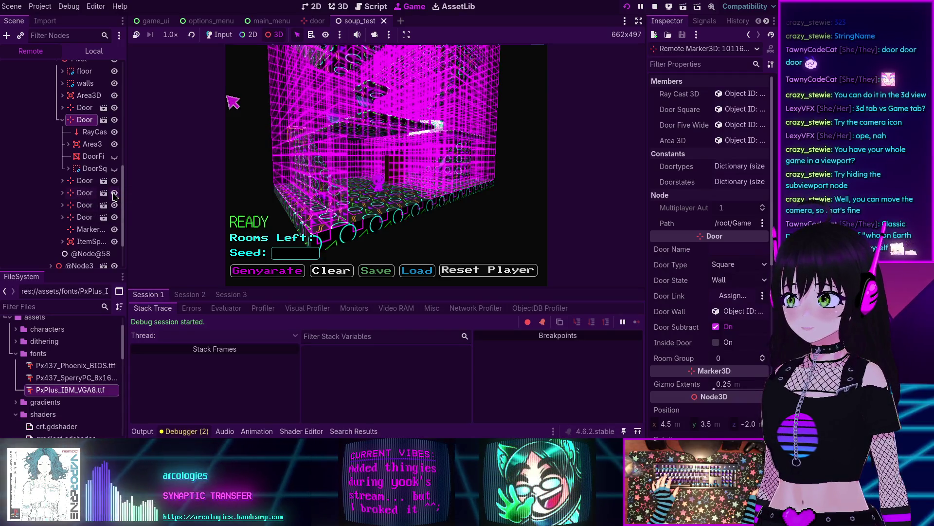
Step: Inspect a Door's child parts and its properties: Door Type Fivewide, Door State New
left_click(63, 193)
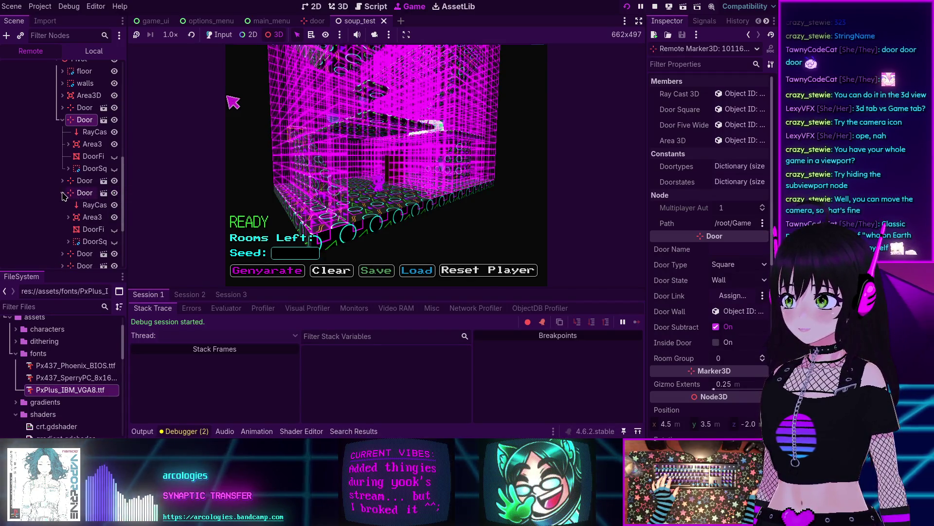
left_click(62, 193)
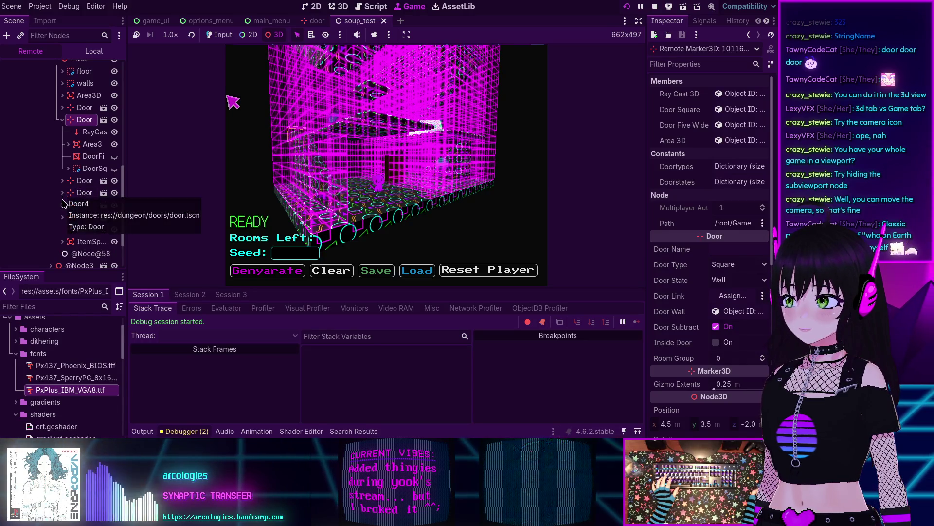
scroll(63, 212, "down", 2)
left_click(62, 192)
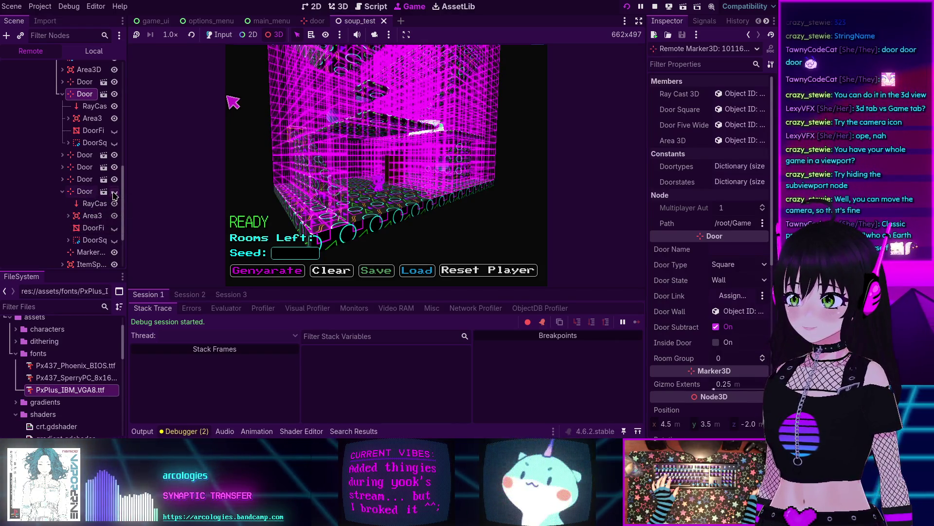
left_click(85, 192)
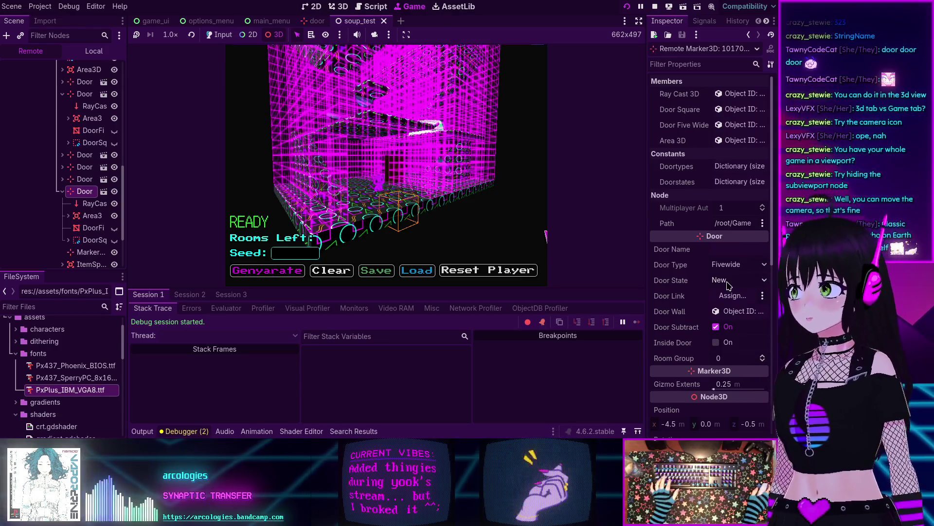
Step: Compare further Doors, a square one in wall state and another five-wide new one, then show the Output log
left_click(85, 169)
left_click(62, 168)
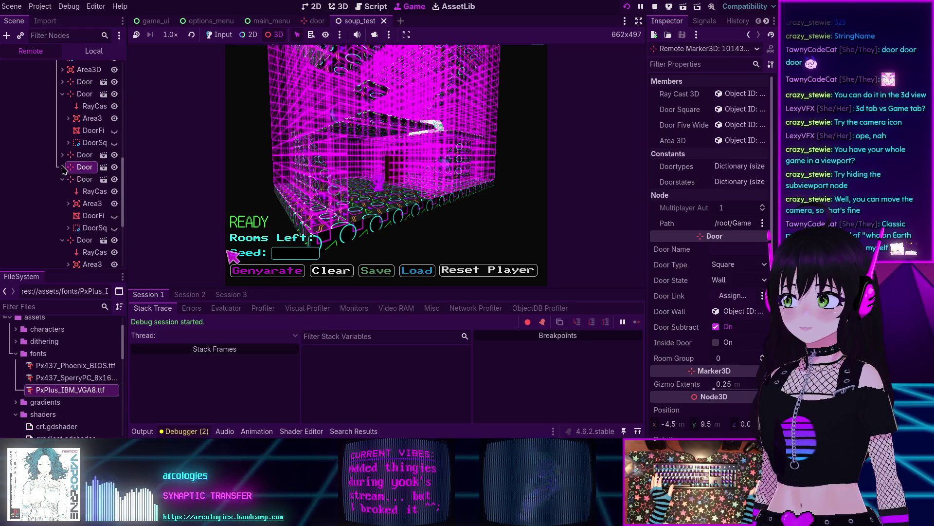
left_click(82, 180)
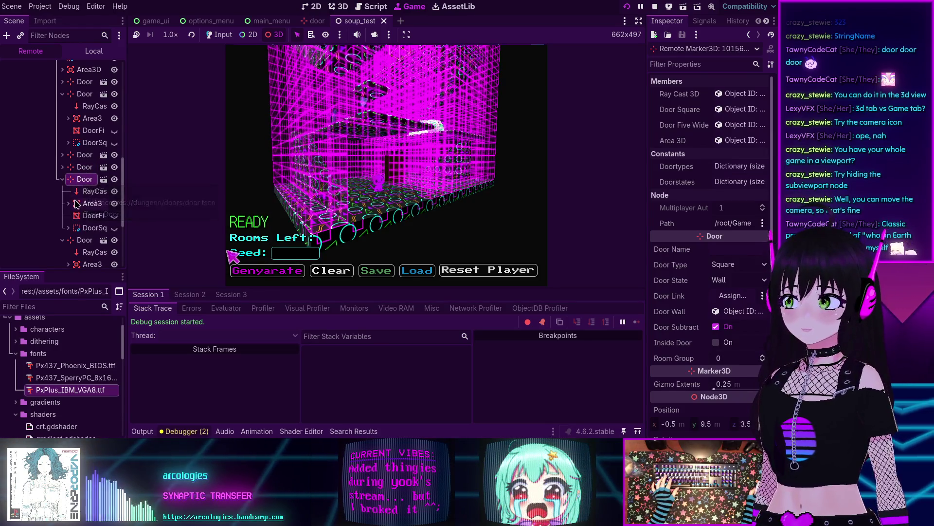
left_click(83, 242)
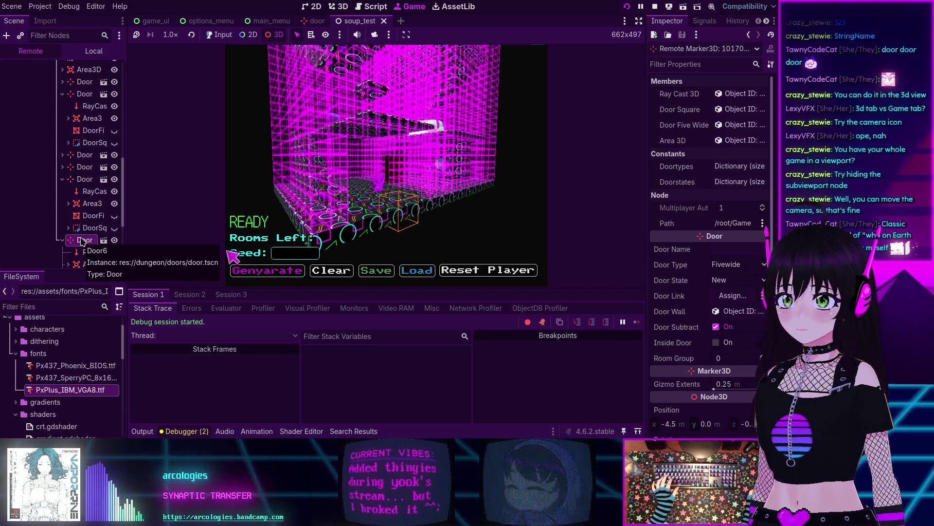
scroll(84, 236, "up", 3)
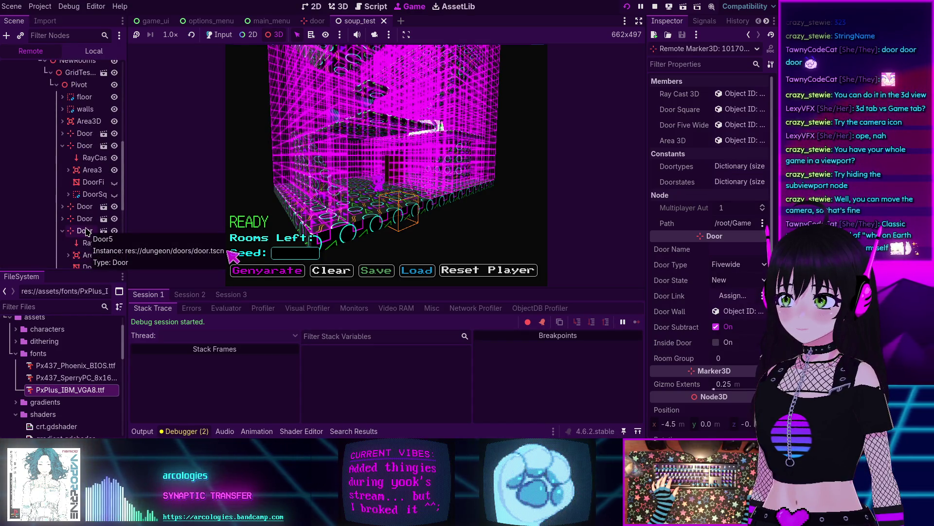
scroll(86, 232, "down", 2)
scroll(84, 232, "down", 4)
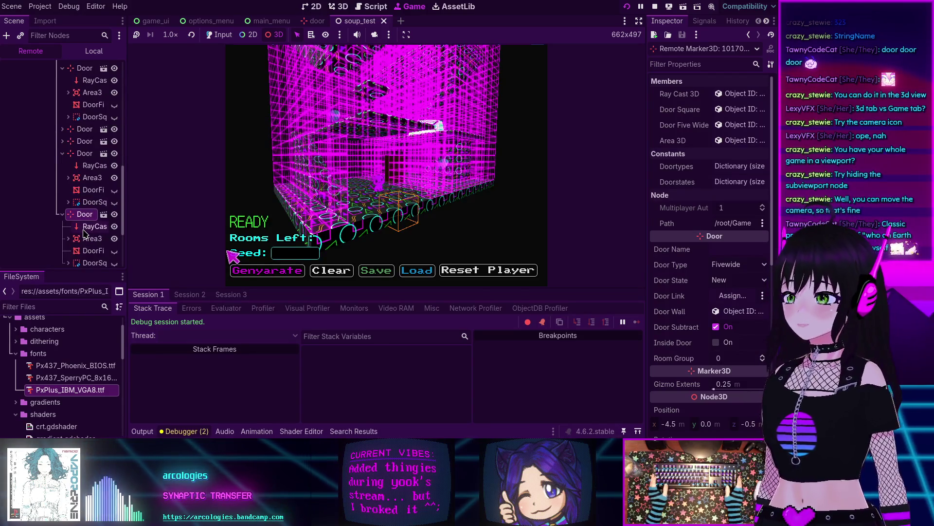
key("alt+o")
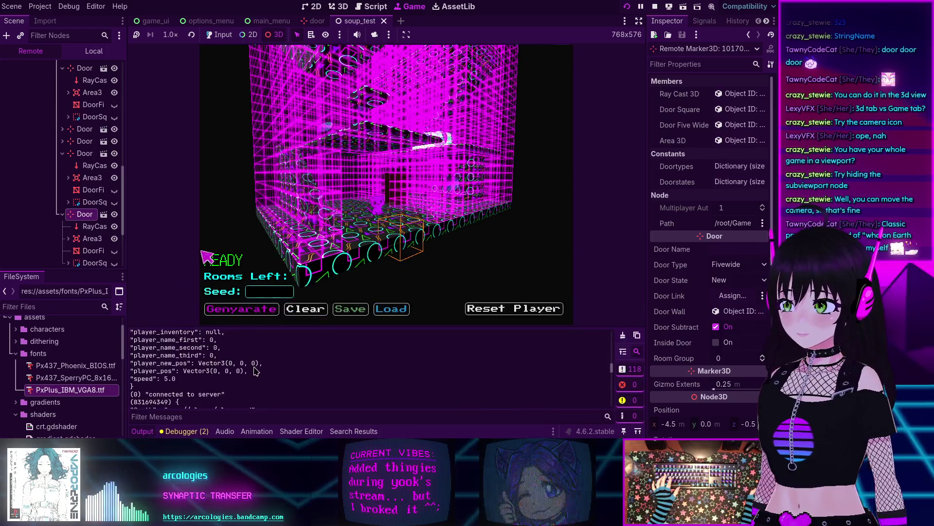
scroll(254, 365, "down", 10)
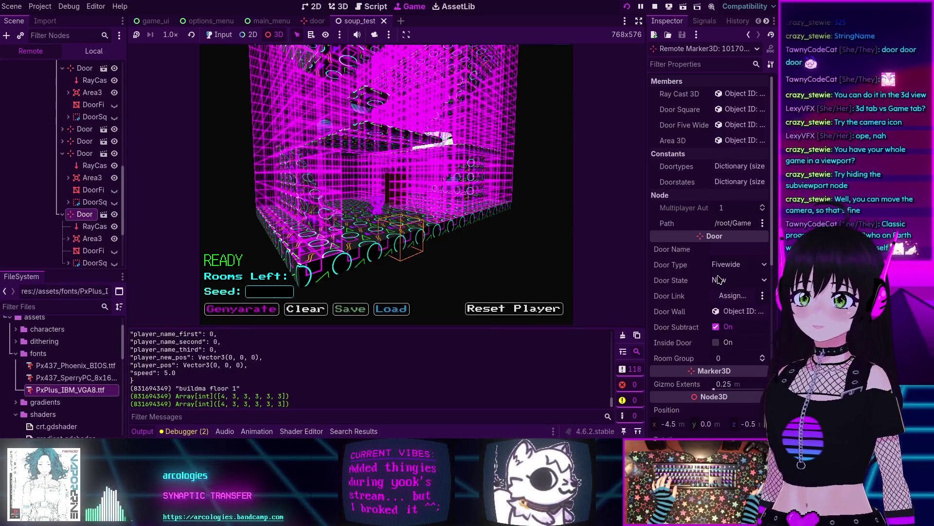
mouse_move(687, 283)
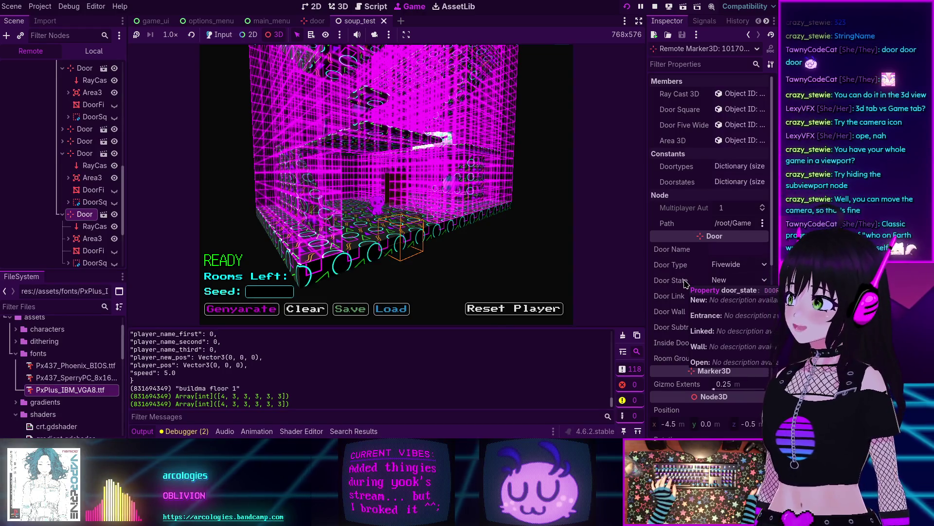
Step: Stop the running game with floor_manager.gd showing in the Script workspace
left_click(374, 7)
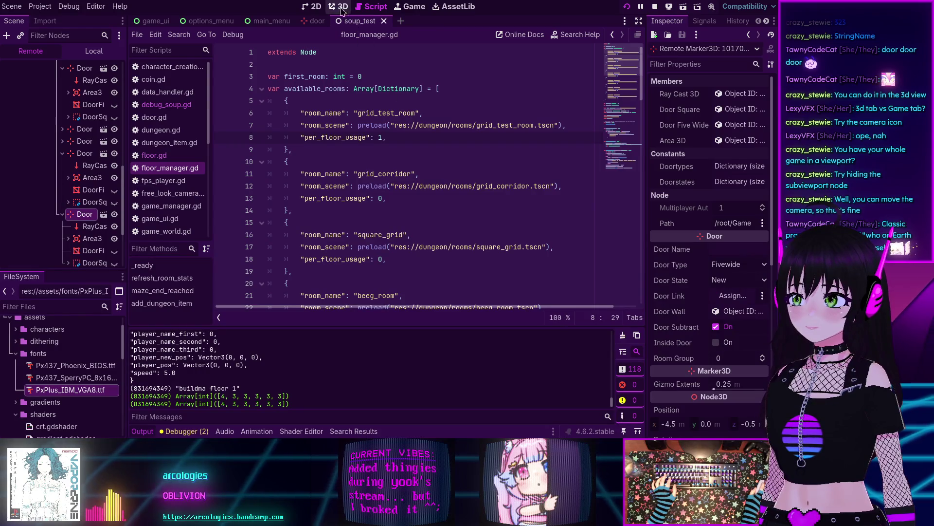
left_click(341, 10)
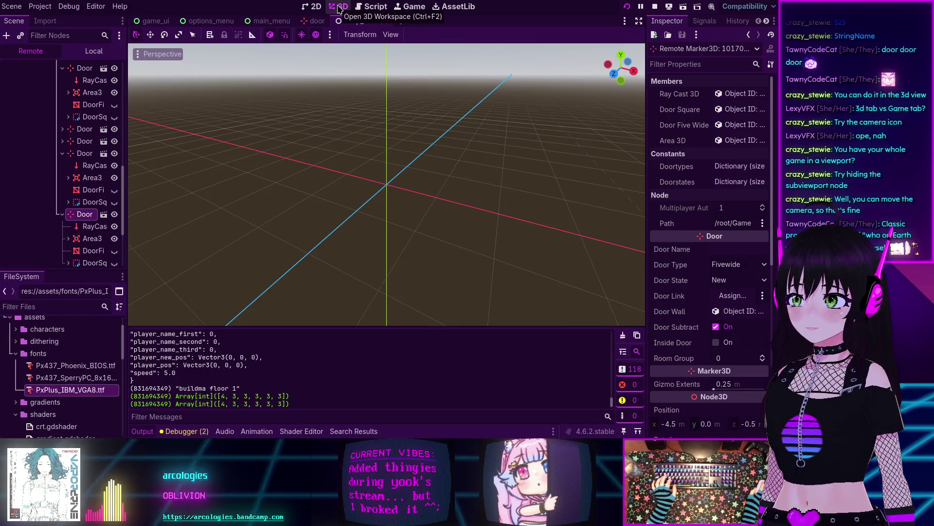
left_click(378, 13)
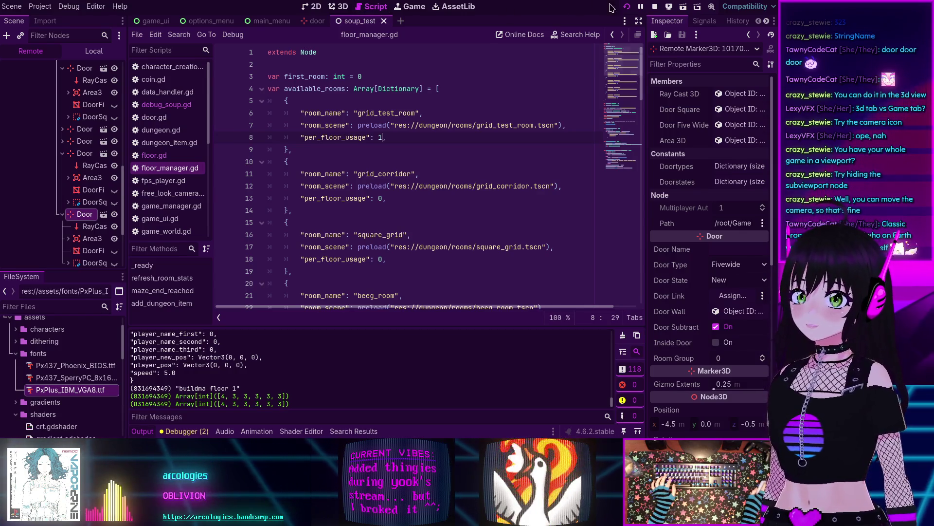
left_click(655, 7)
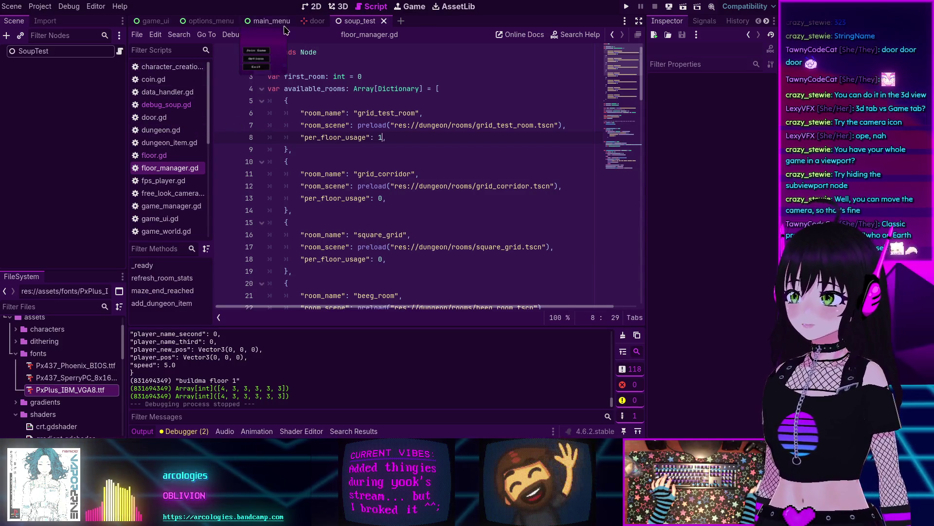
Step: Switch to the door scene tab and scroll the script list to floor.gd
left_click(313, 22)
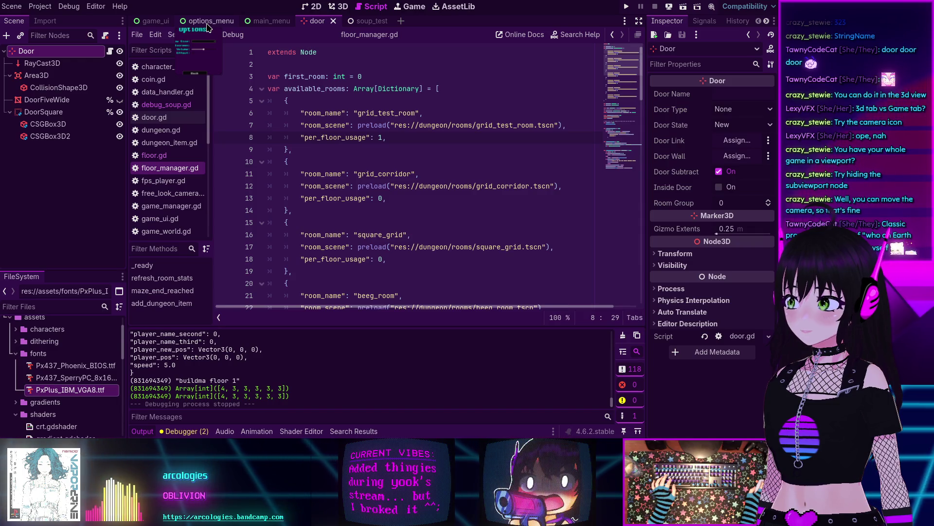
scroll(340, 184, "down", 1)
scroll(339, 184, "down", 11)
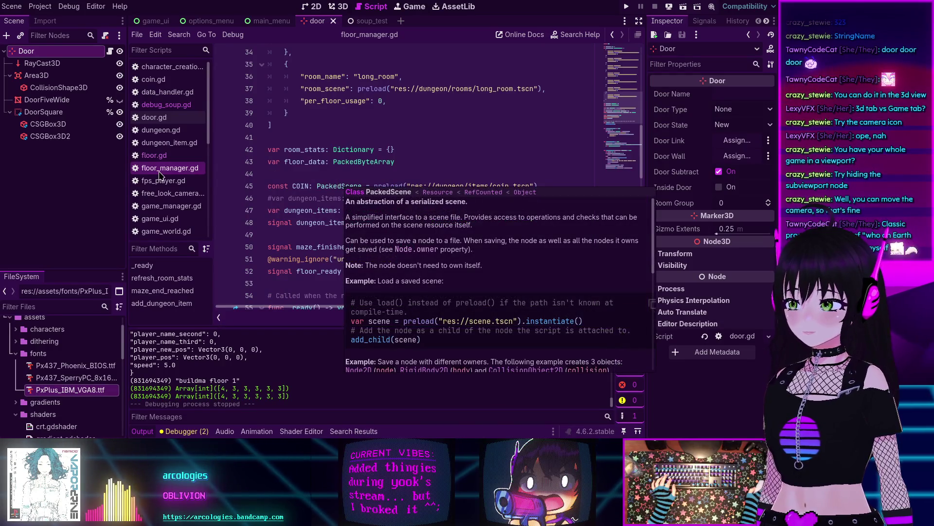
left_click(154, 156)
Step: Collapse the bottom panel and hide the side docks to widen the floor.gd code view
scroll(302, 302, "down", 1)
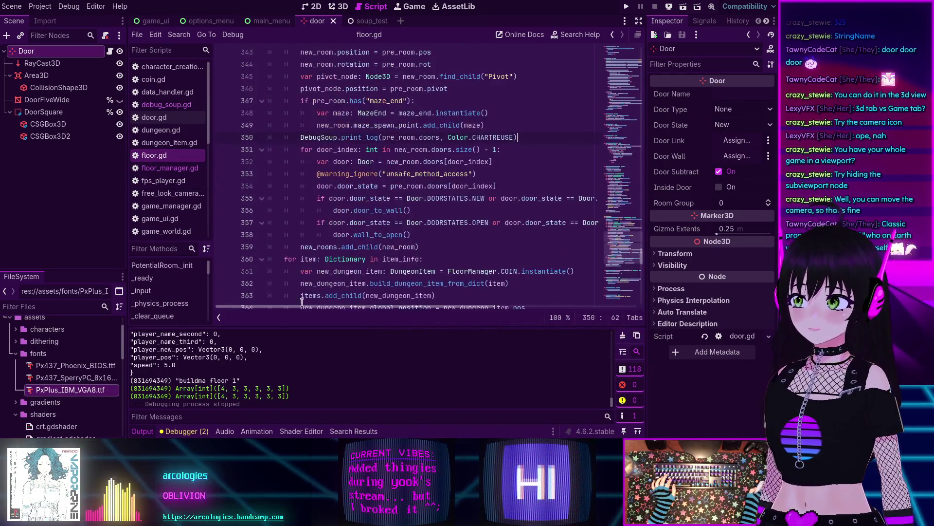
left_click(142, 431)
scroll(227, 358, "up", 2)
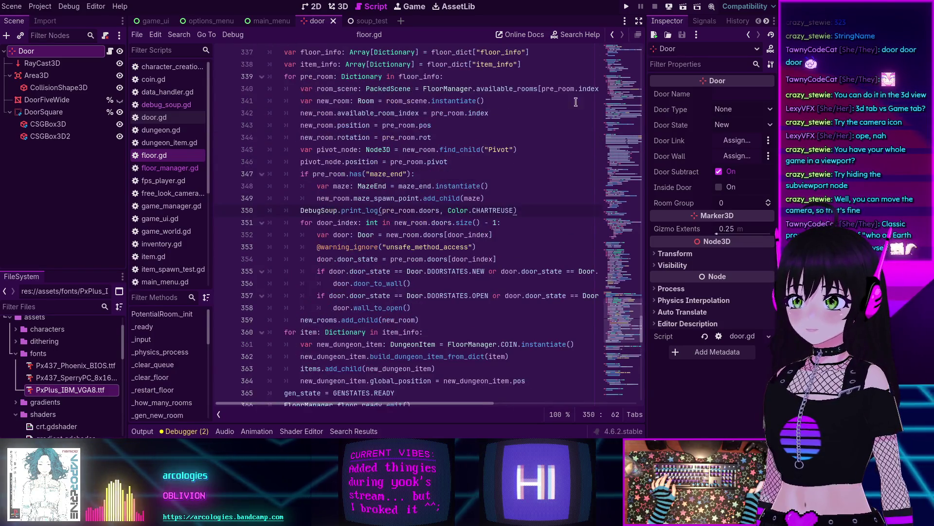
left_click(640, 22)
scroll(237, 263, "down", 1)
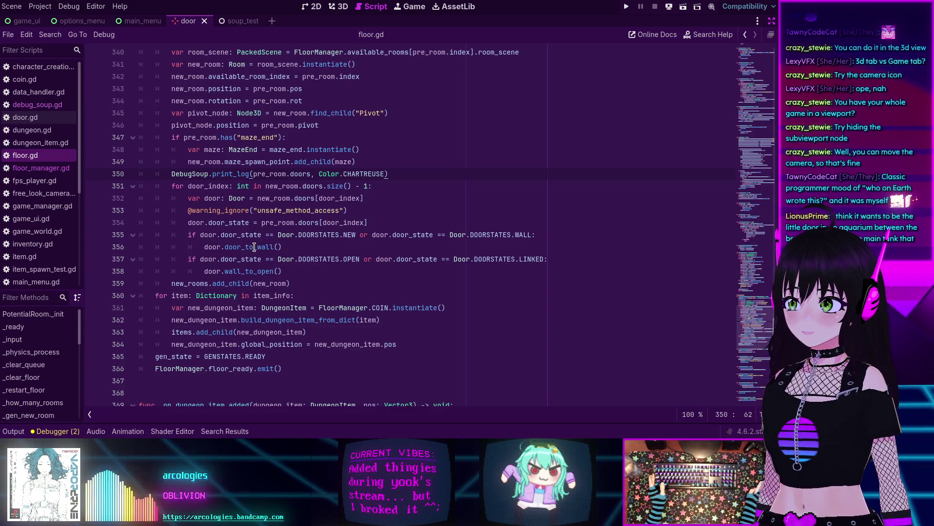
Step: Delete ' - 1' from line 351's door_index loop over new_room.doors.size(), then rerun the project
left_click(249, 247)
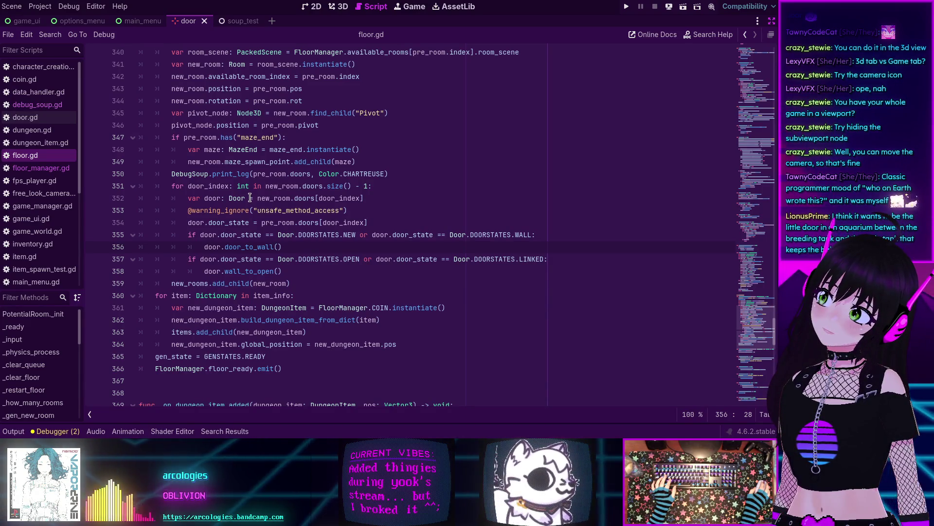
left_click(369, 187)
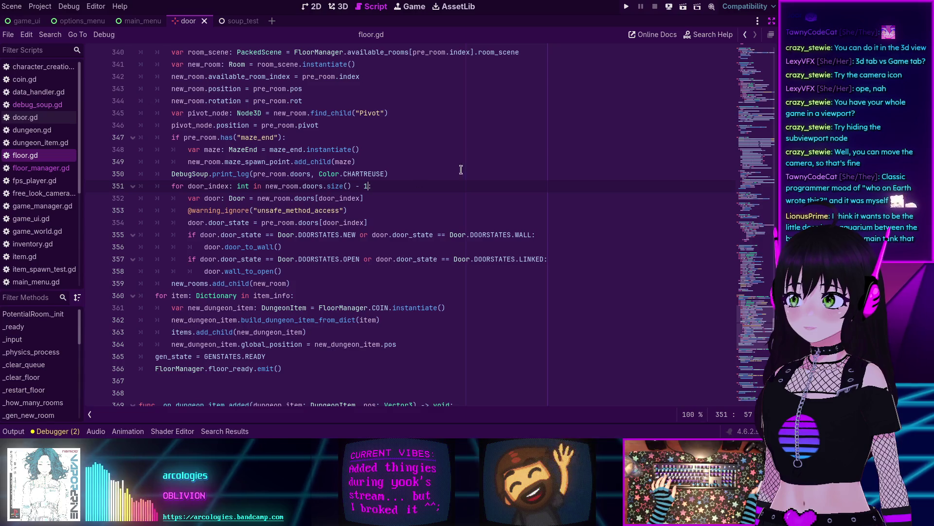
key("BackSpace")
key("BackSpace")
key("BackSpace")
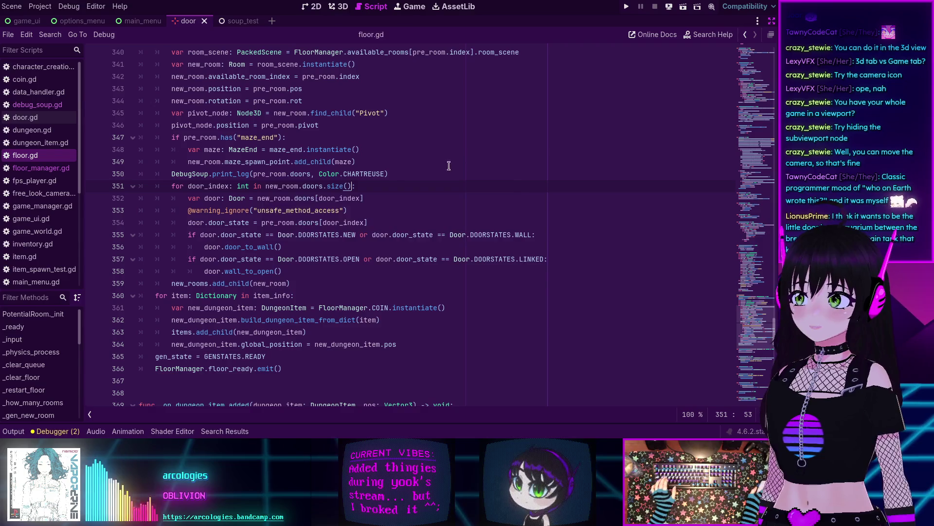
scroll(449, 166, "up", 5)
scroll(448, 166, "down", 3)
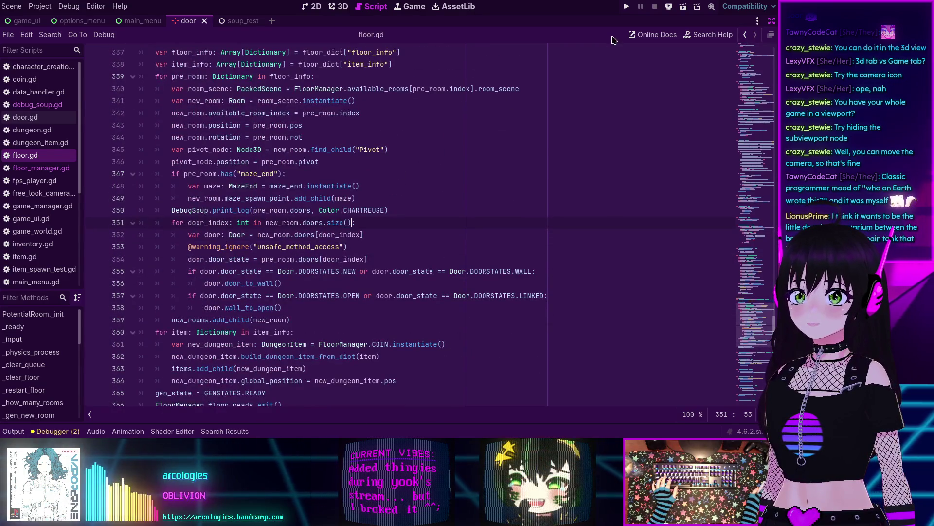
left_click(626, 6)
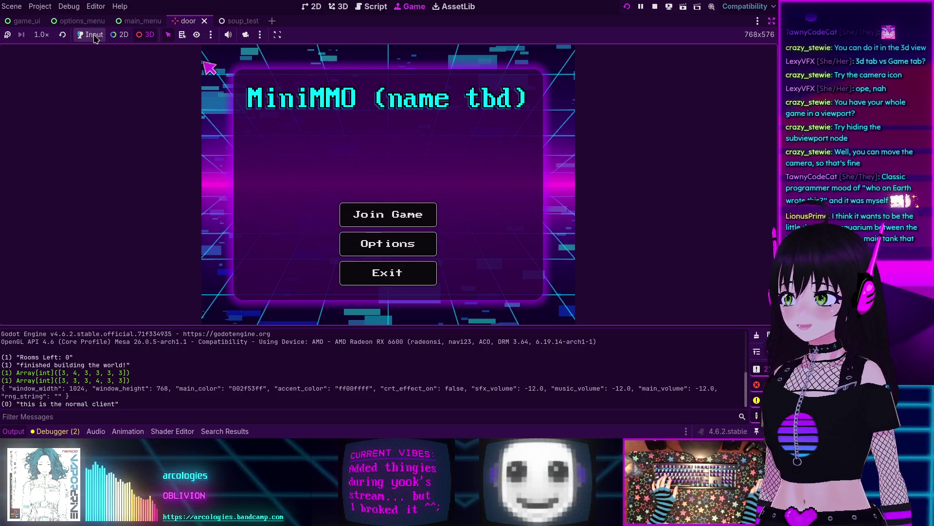
Step: Join the localhost:7555 game, explore the dungeon, then quit the session and stop the game
left_click(407, 217)
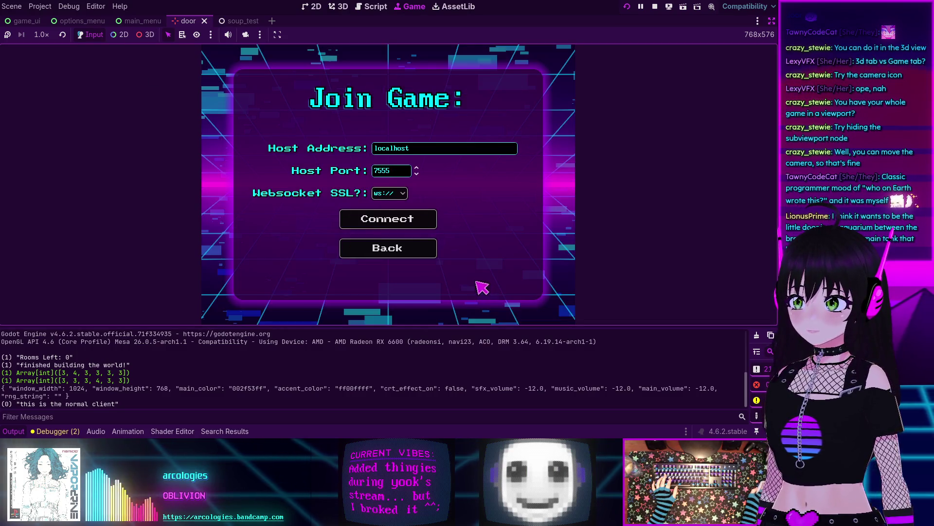
left_click(394, 219)
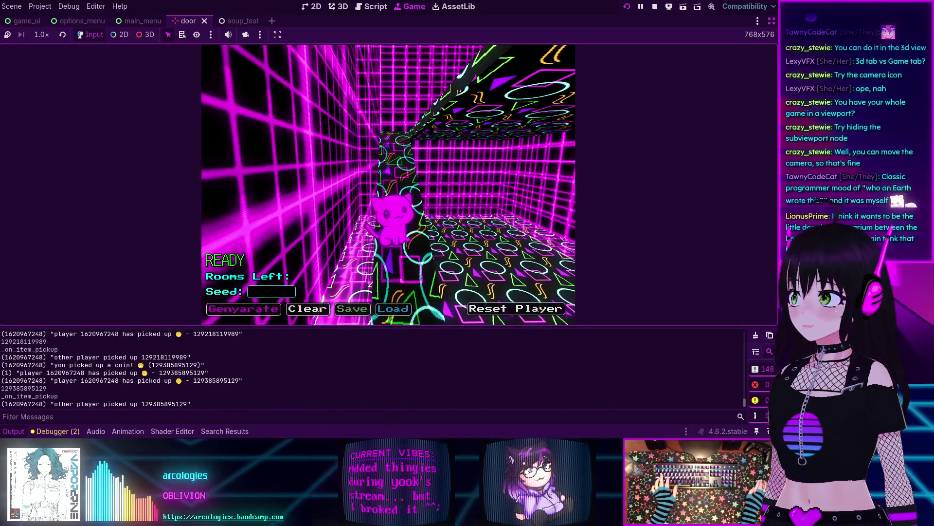
key("Escape")
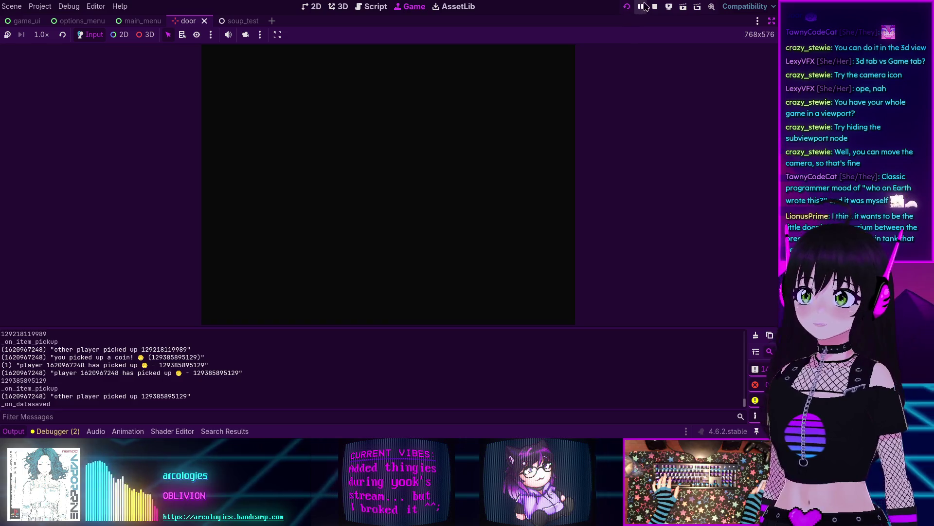
left_click(656, 7)
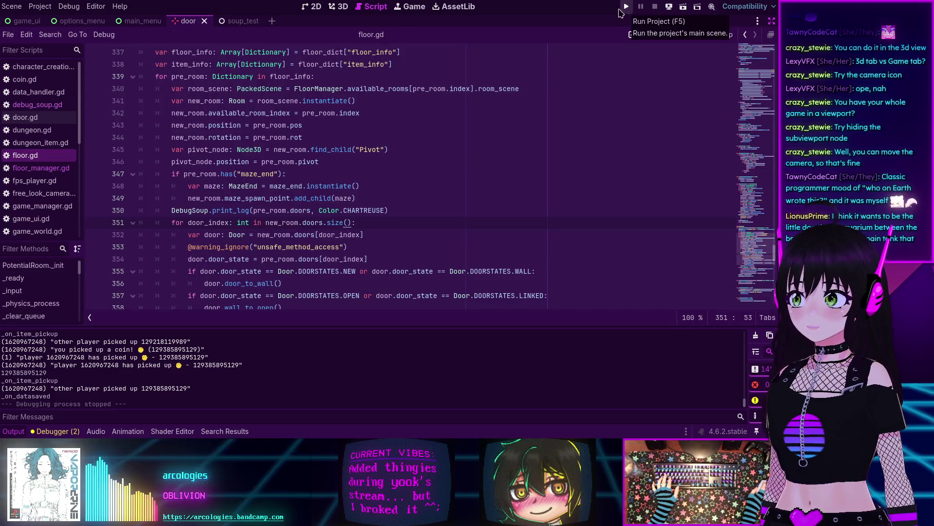
Step: Go from floor_manager.gd back to floor.gd's door loop
left_click(44, 168)
left_click(22, 155)
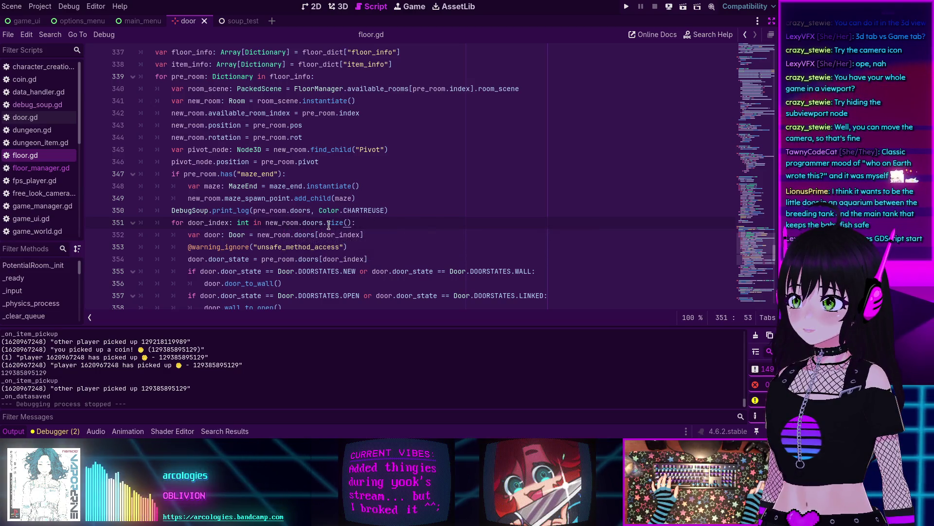
mouse_move(332, 225)
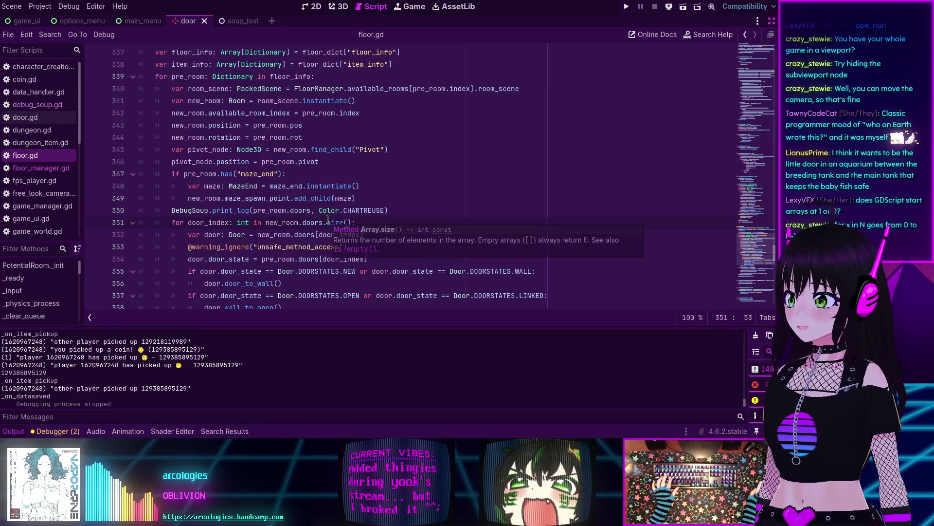
Step: Select line 351's loop header and the word size to view the Array.size() docs, then return to floor_manager.gd
left_click_drag(169, 222, 348, 222)
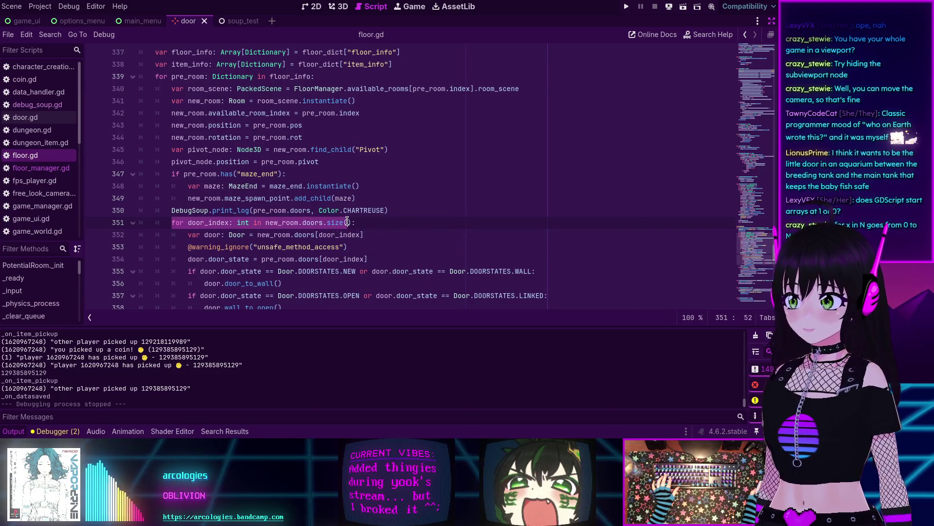
left_click(354, 222)
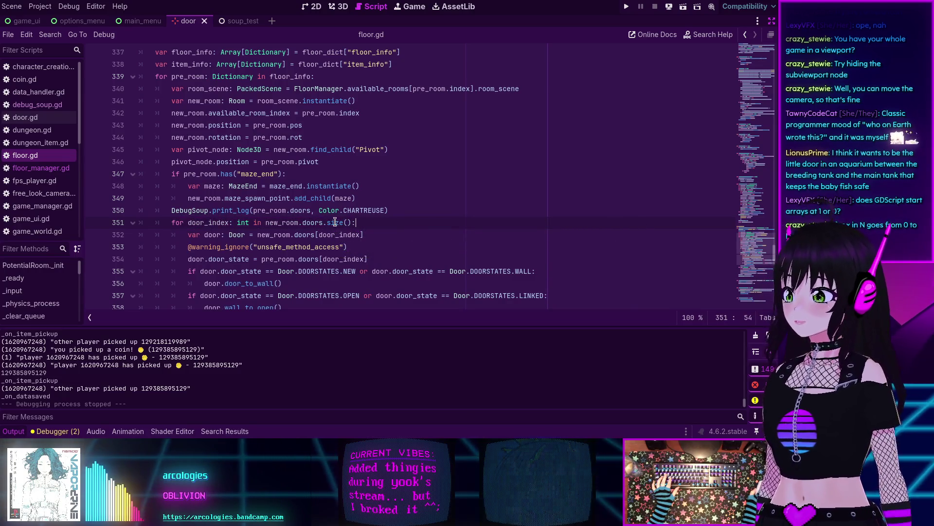
left_click_drag(343, 223, 327, 222)
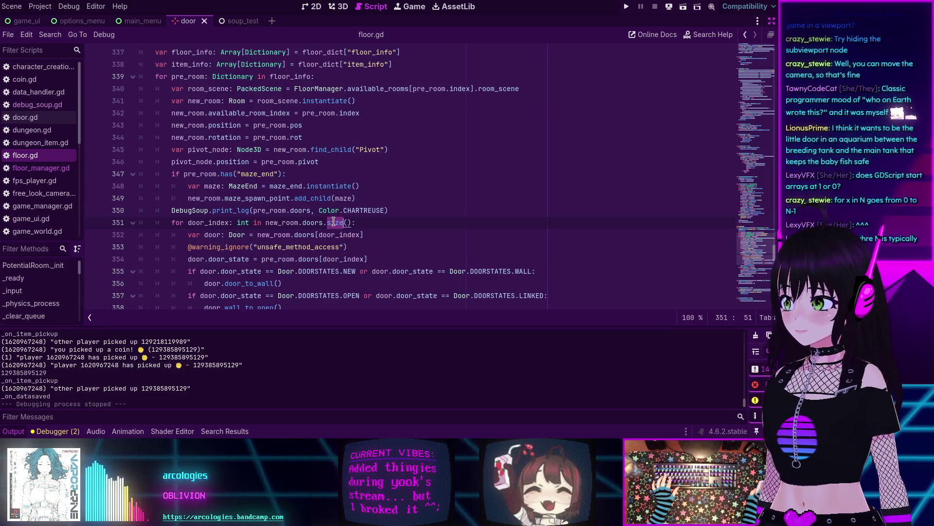
mouse_move(333, 222)
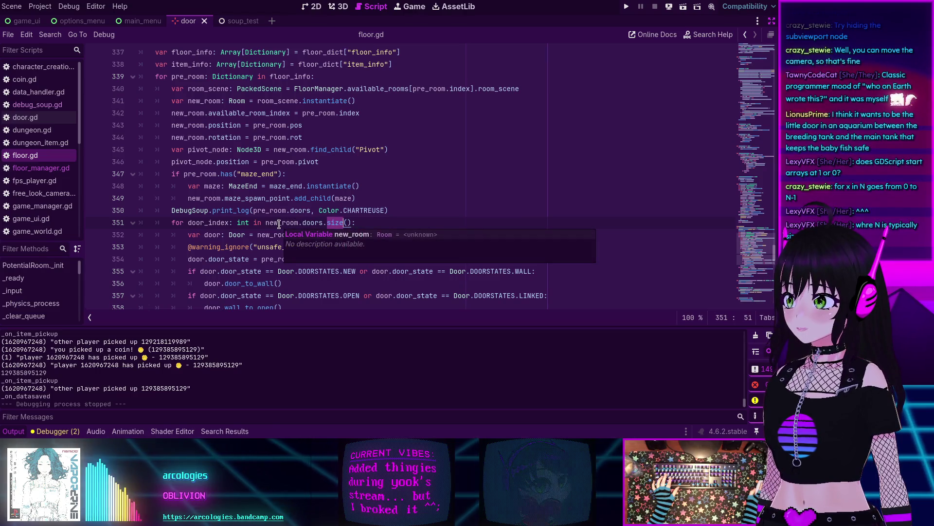
left_click(359, 222)
scroll(359, 222, "up", 4)
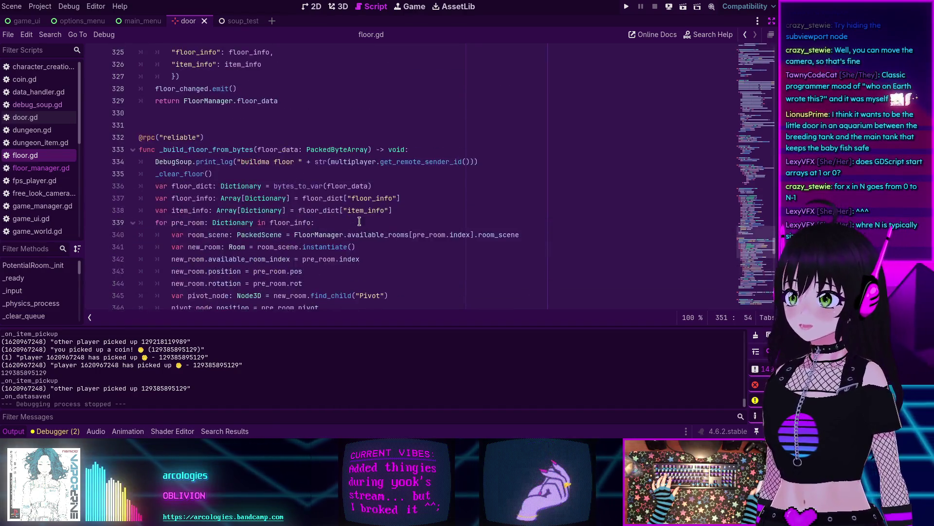
scroll(359, 222, "down", 7)
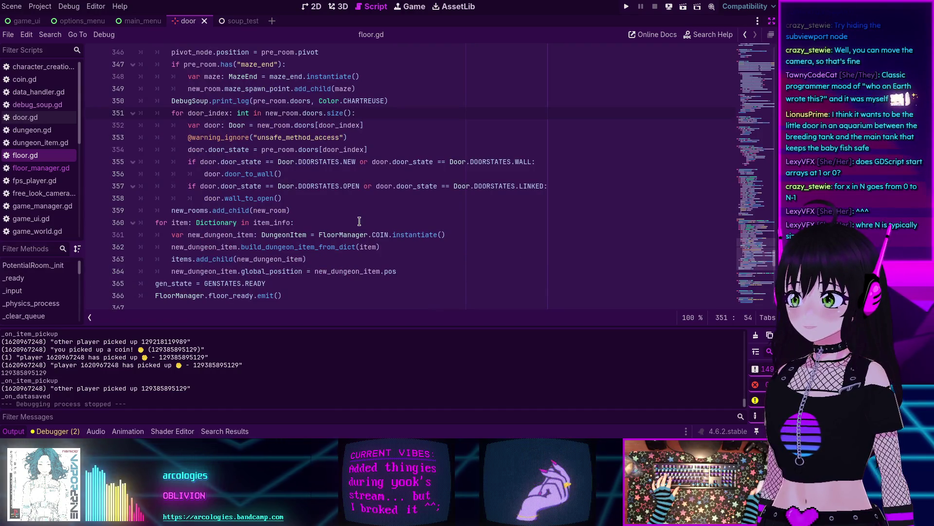
scroll(359, 222, "up", 3)
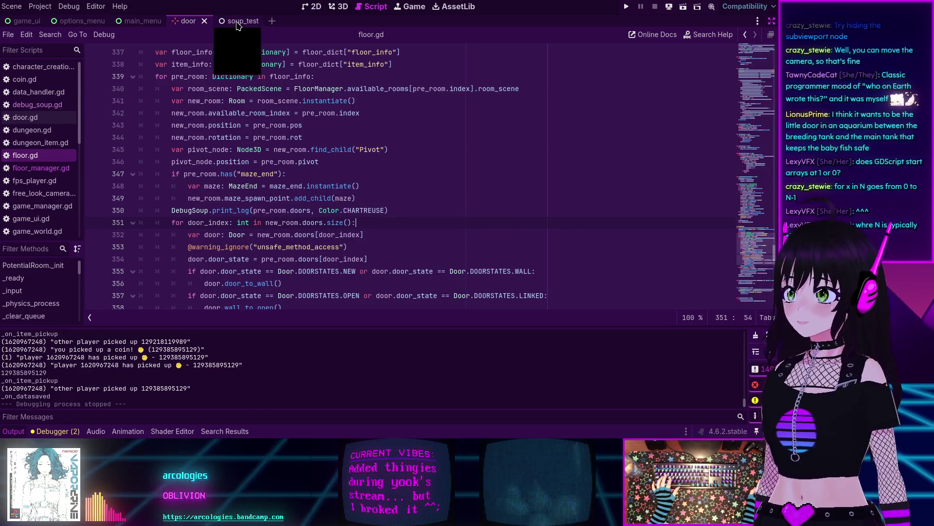
left_click(39, 167)
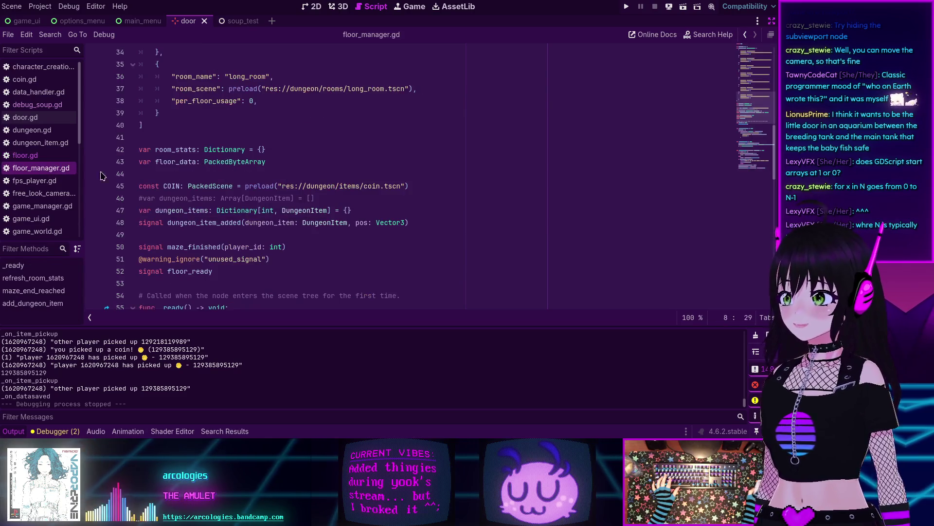
Step: Set per_floor_usage to 3 for grid_test_room, grid_corridor, square_grid and beeg_room
scroll(286, 177, "up", 7)
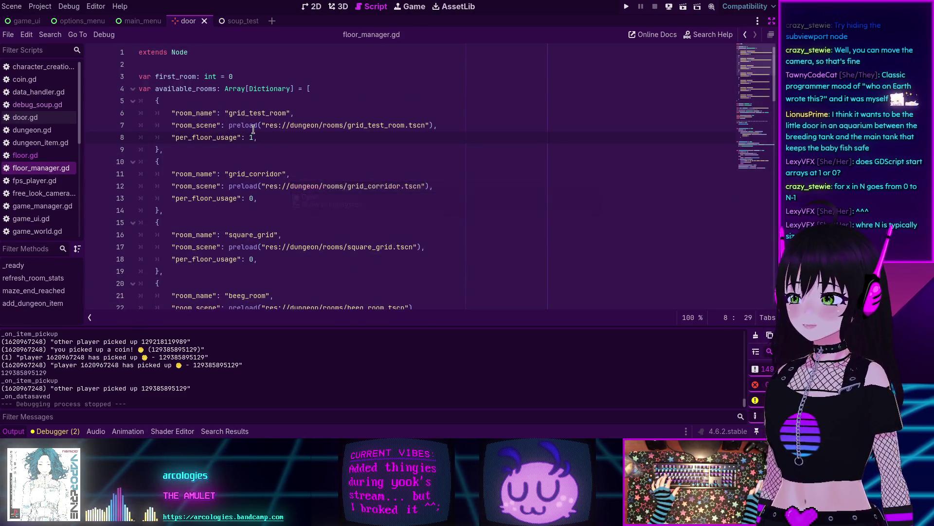
mouse_move(253, 130)
key("BackSpace")
type("3")
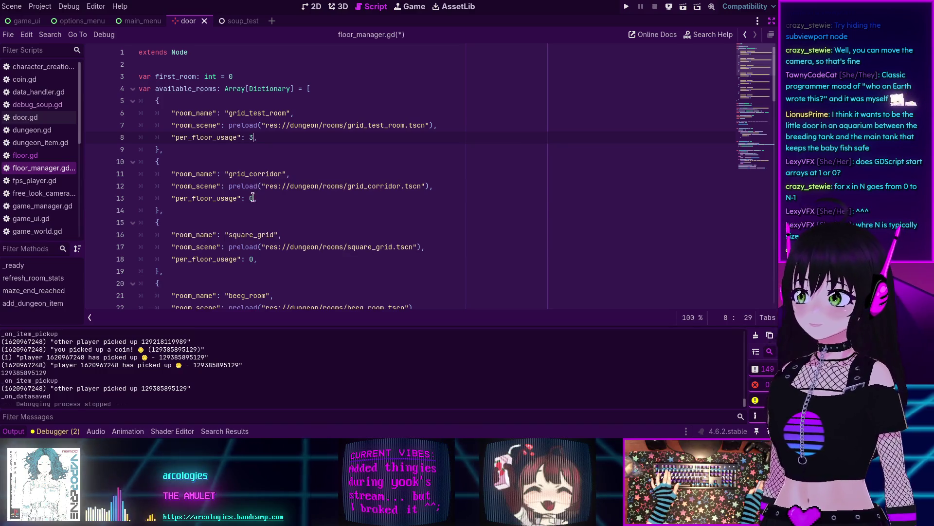
key("BackSpace")
type("3")
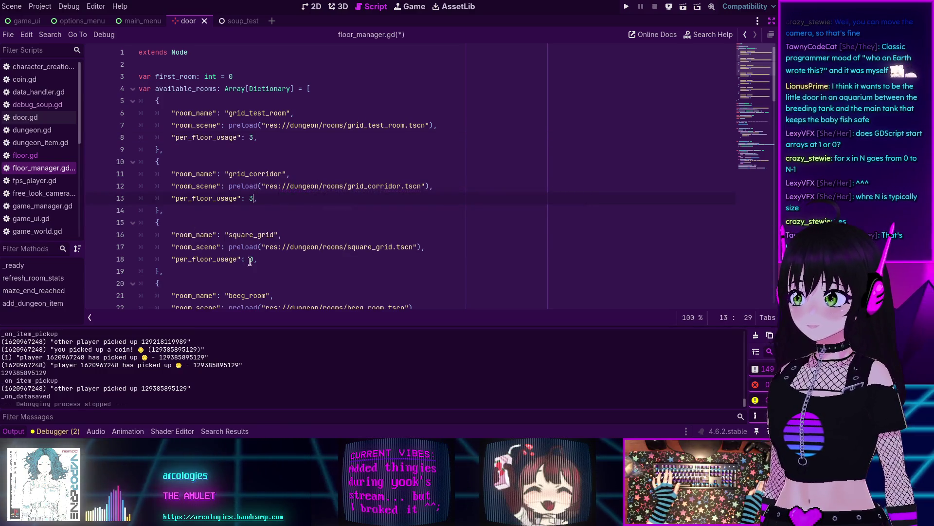
key("BackSpace")
type("3")
scroll(255, 251, "down", 2)
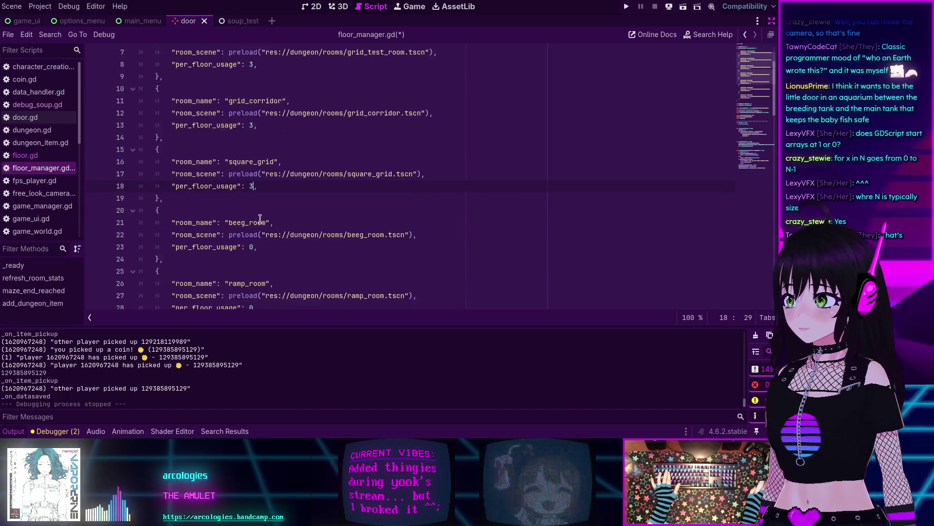
left_click(255, 248)
key("BackSpace")
type("3")
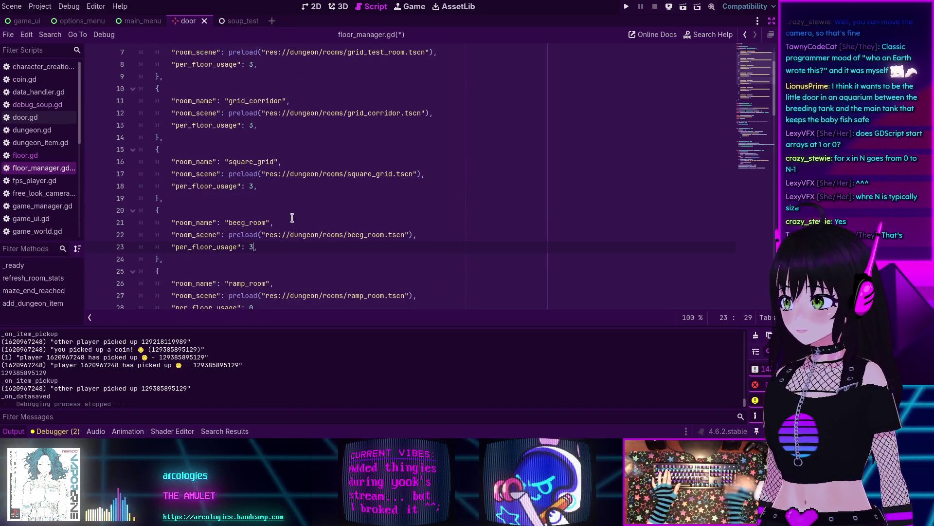
Step: Set ramp_room's per_floor_usage to 30 and beeeg_room's to 3
scroll(282, 219, "down", 2)
key("Down")
key("Down")
key("Down")
key("BackSpace")
type("3")
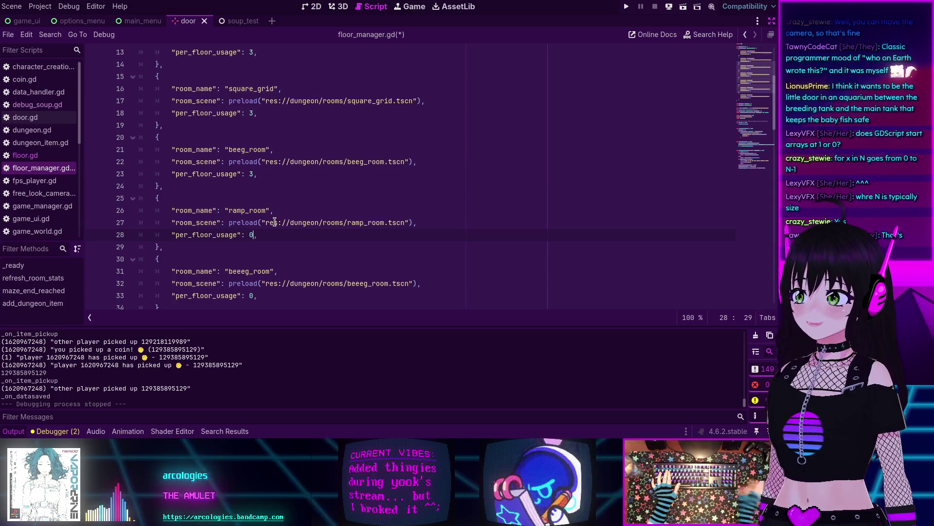
scroll(275, 222, "down", 2)
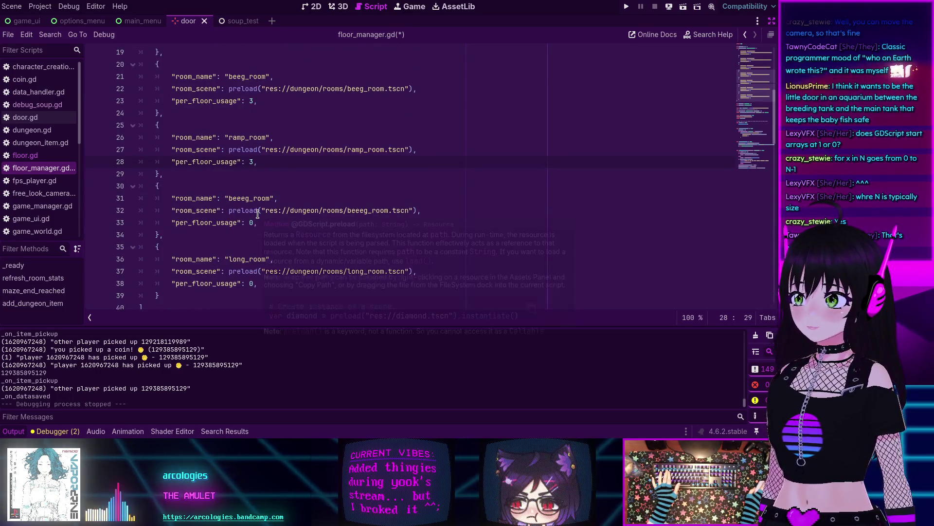
scroll(257, 215, "up", 1)
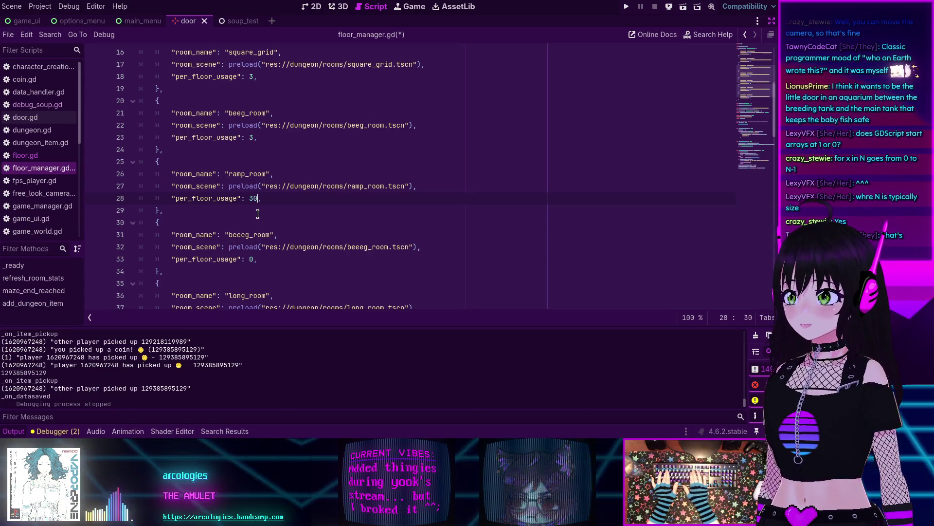
type("0")
scroll(255, 211, "down", 2)
left_click(256, 186)
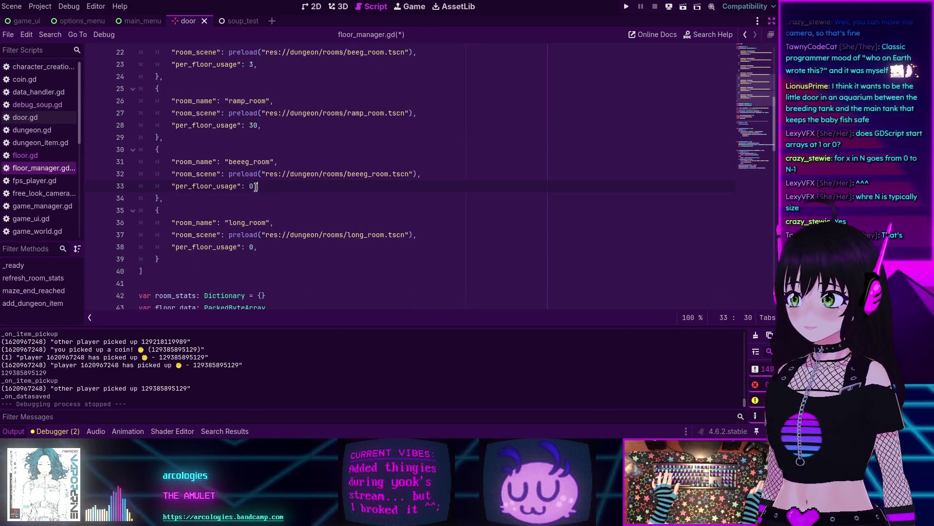
key("Left")
key("BackSpace")
type("3")
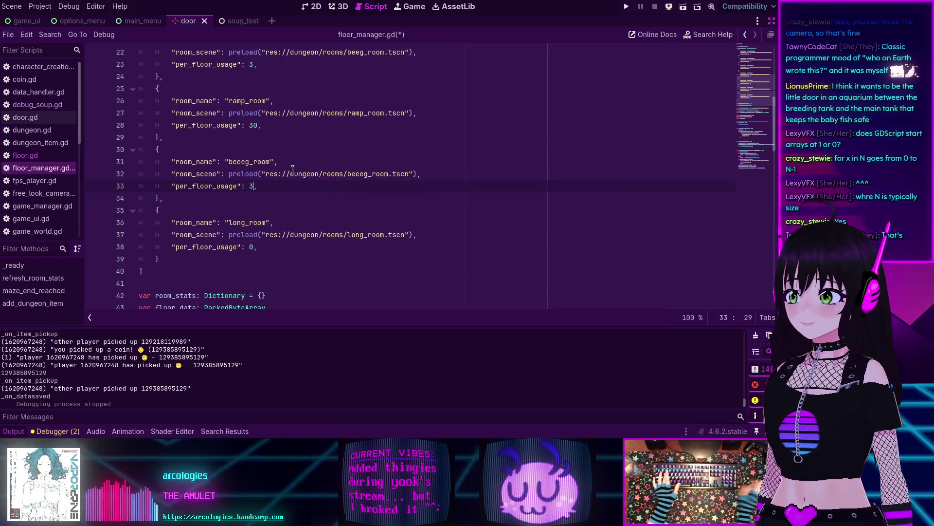
scroll(241, 184, "down", 1)
key("Down")
key("Down")
key("Down")
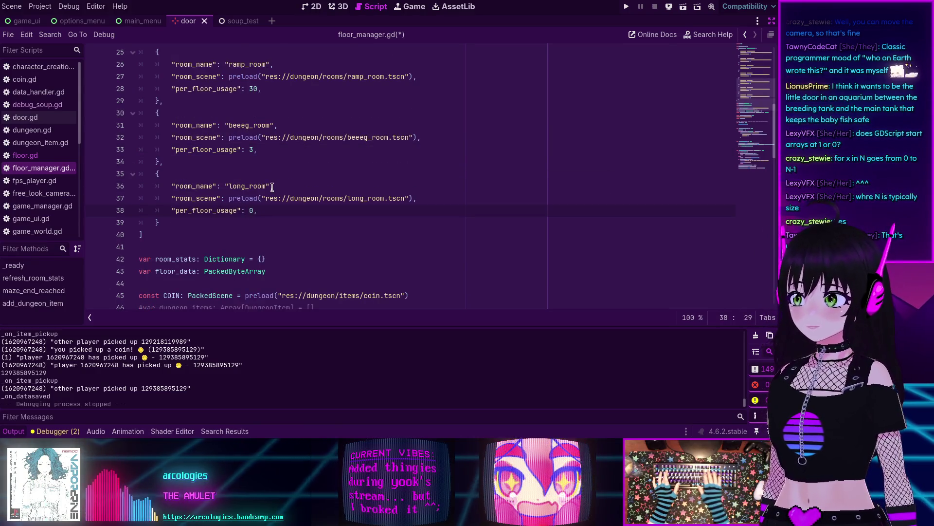
Step: Raise square_grid's usage to 30, save floor_manager.gd, and rerun the project
scroll(249, 188, "up", 6)
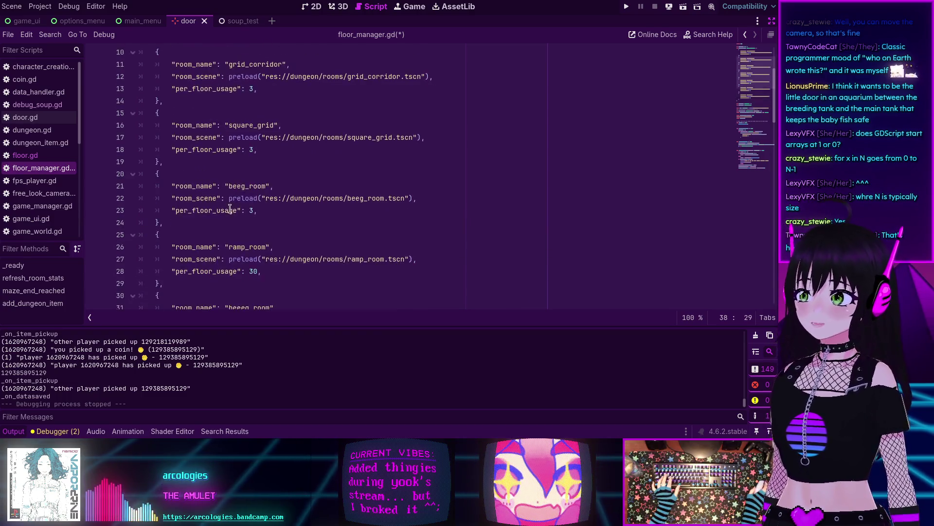
left_click(252, 187)
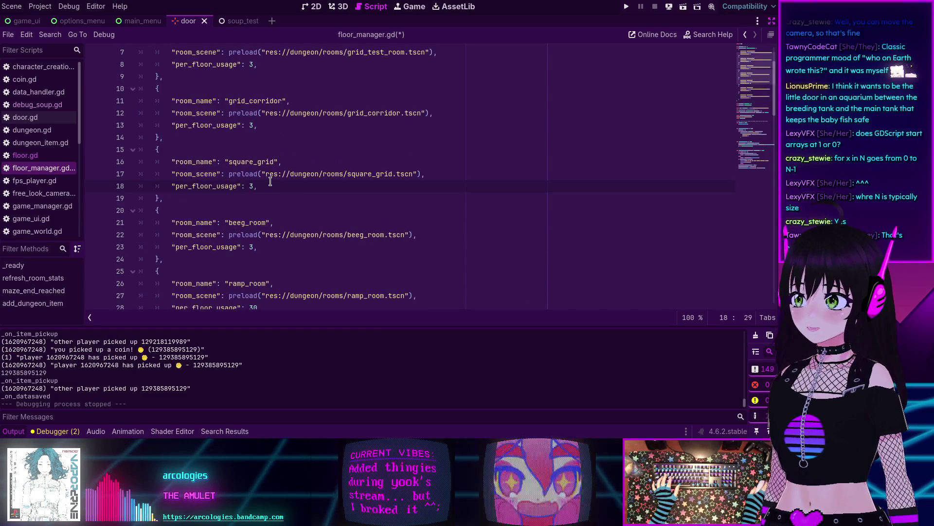
type("0")
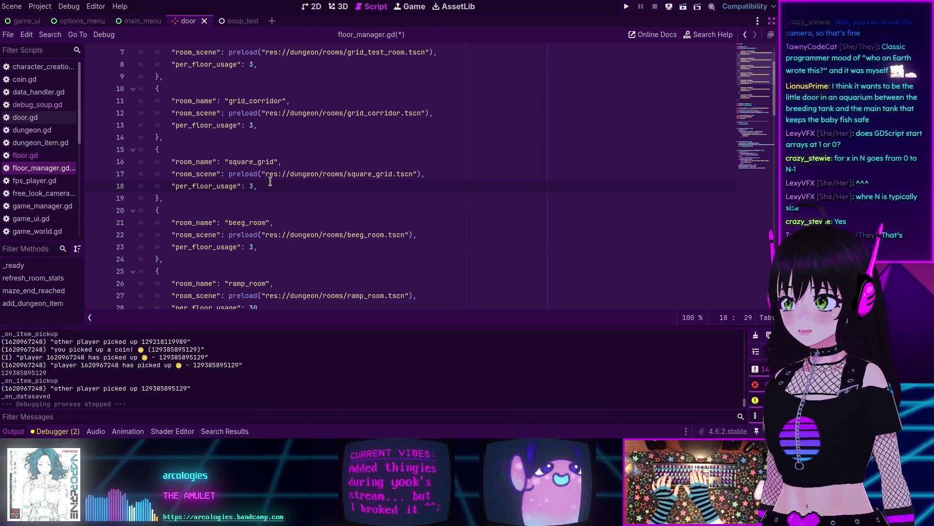
key("ctrl+s")
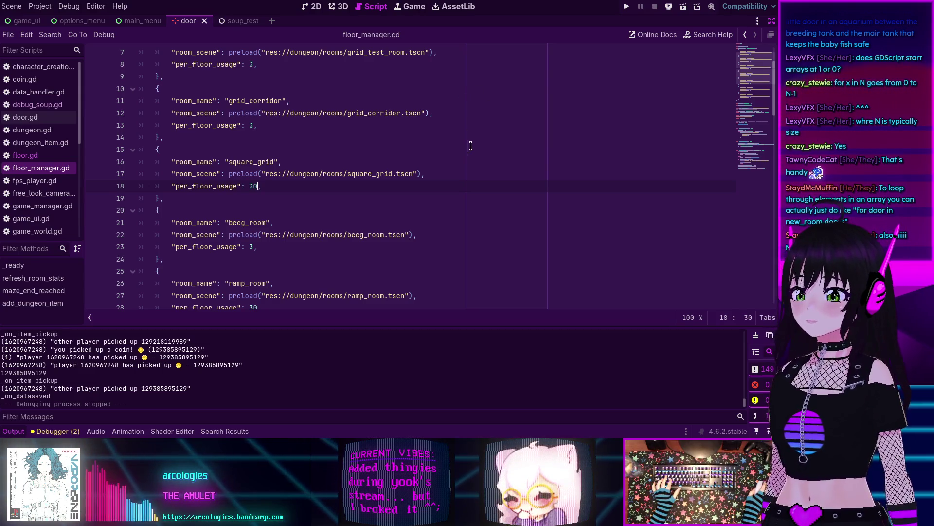
left_click(626, 6)
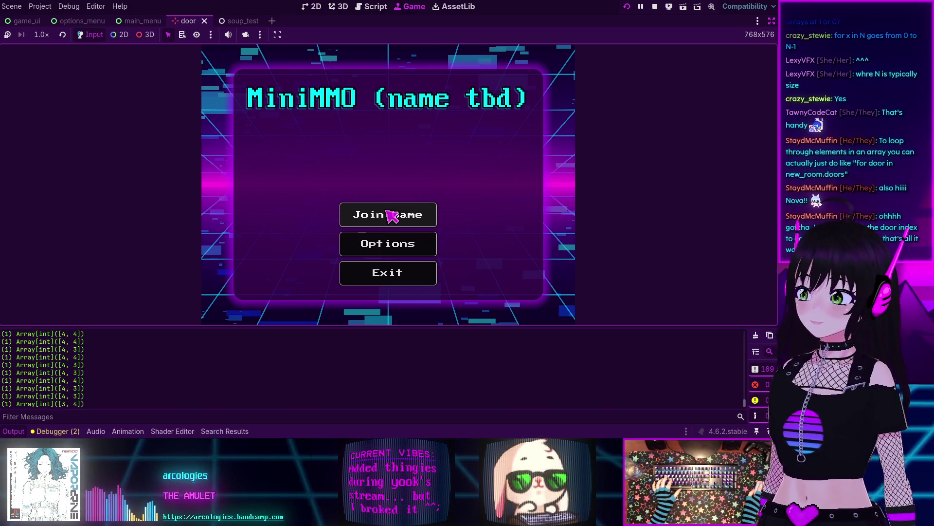
Step: Create and submit a character, then connect to the game server
left_click(392, 215)
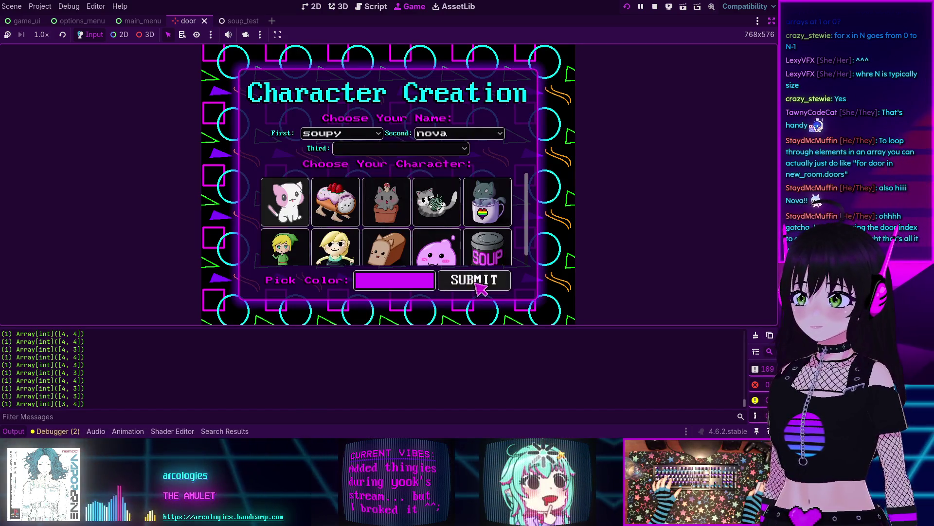
left_click(477, 284)
left_click(404, 224)
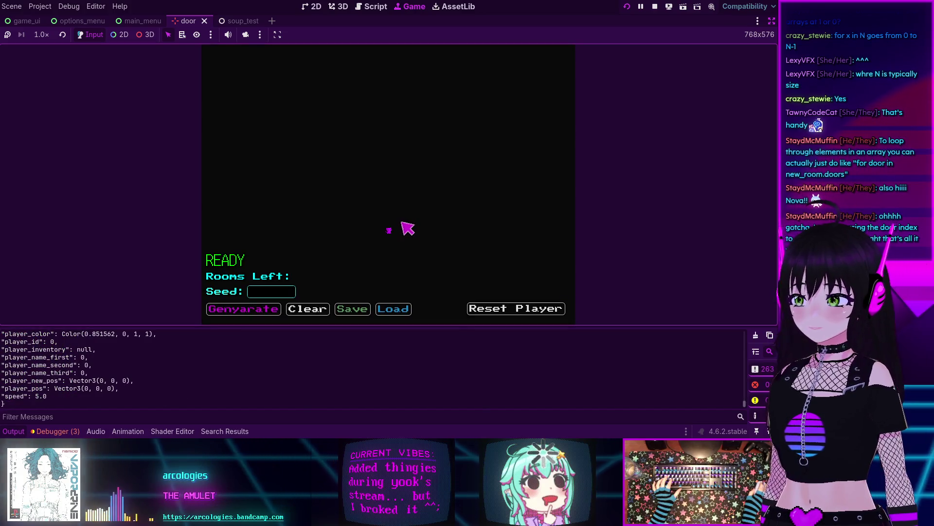
Step: Check Session 2's debugger Errors for the outbound-buffer ERR_OUT_OF_MEMORY websocket error, then stop the game
left_click(57, 431)
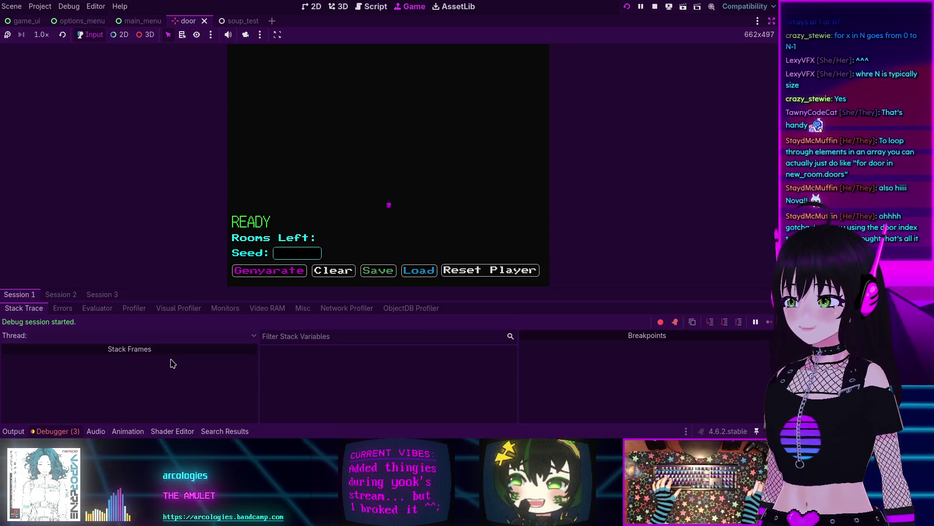
left_click(61, 294)
left_click(72, 308)
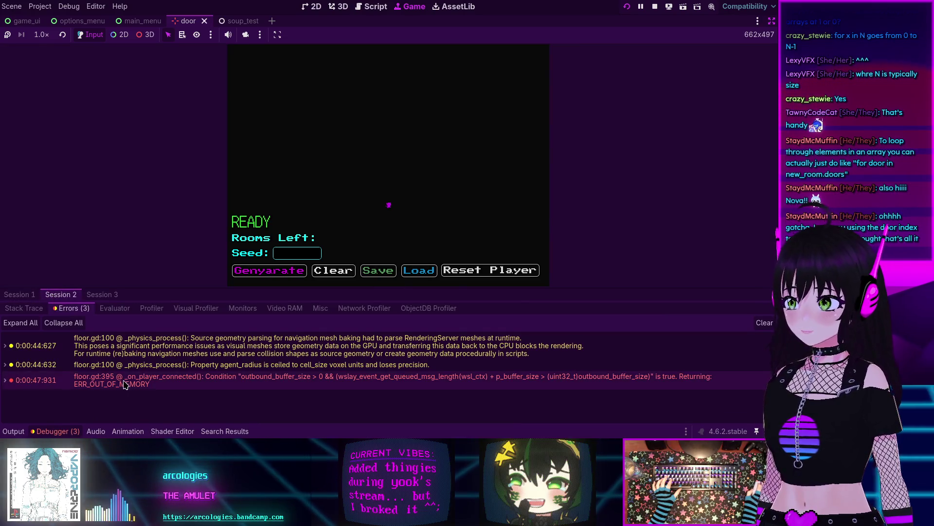
mouse_move(371, 379)
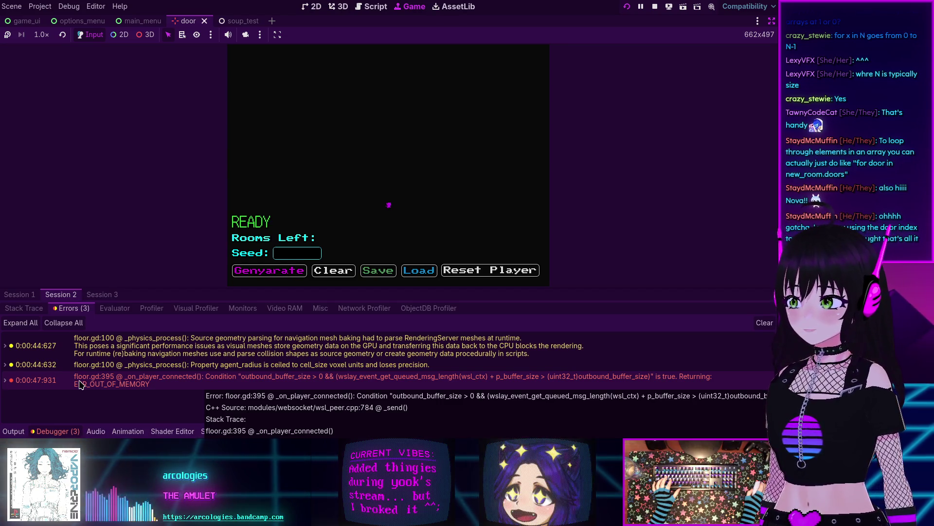
key("alt+o")
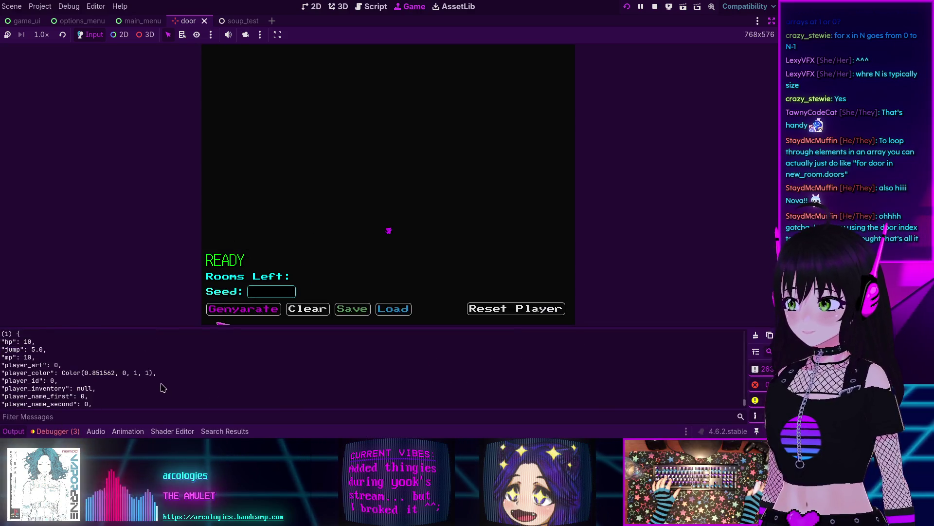
mouse_move(741, 404)
left_mouse_down()
mouse_move(733, 333)
mouse_move(728, 408)
left_mouse_up()
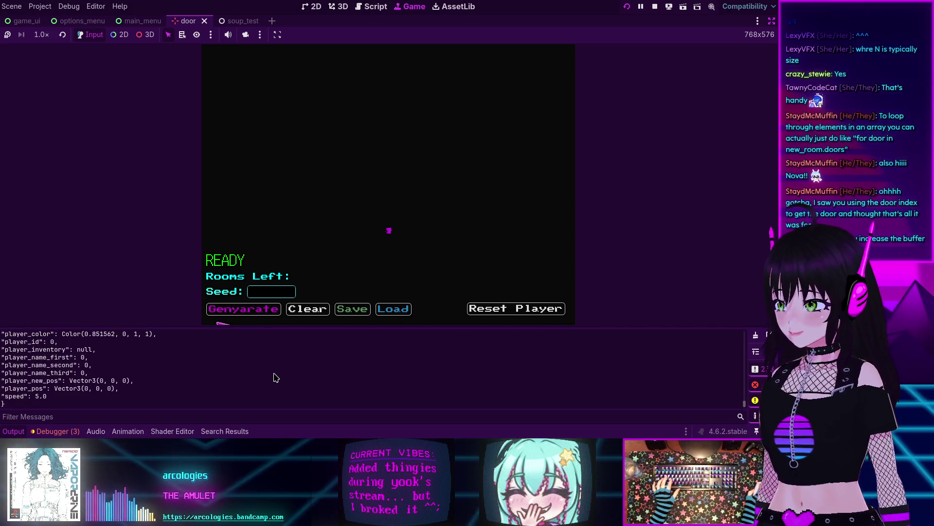
key("alt+d")
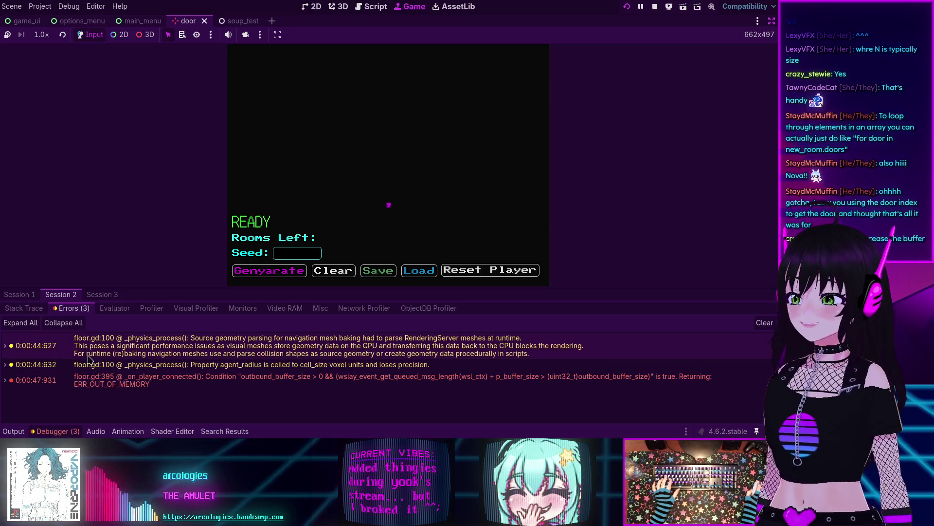
left_click(655, 7)
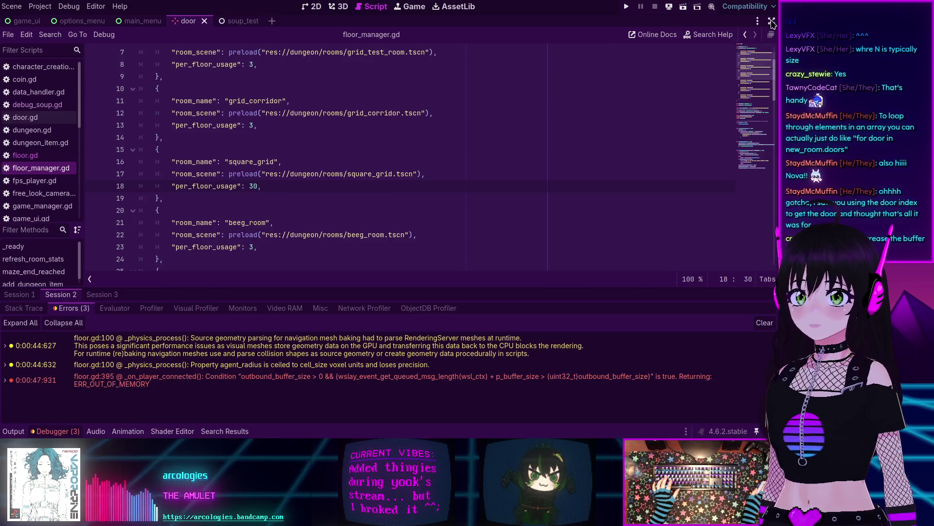
Step: Exit distraction-free mode, narrow the Scene dock, and open server_manager.gd in the script editor
key("ctrl+shift+F11")
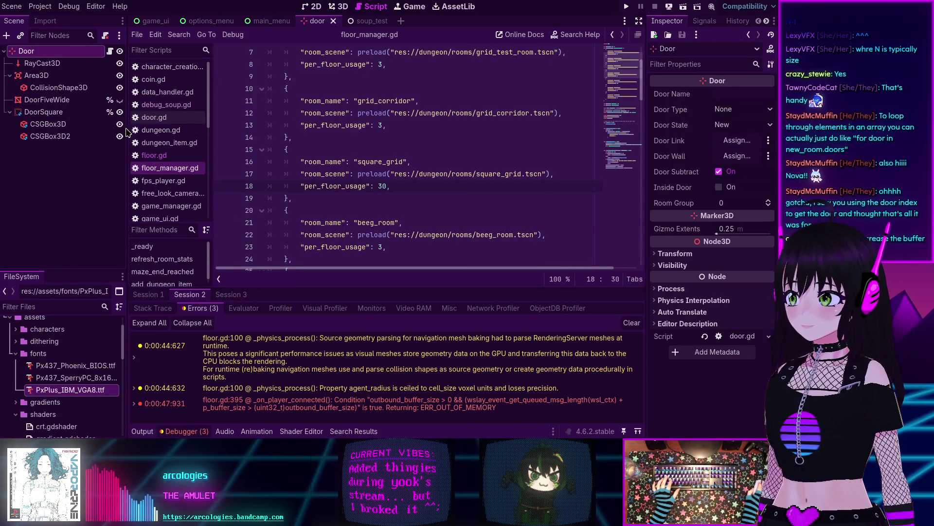
left_click_drag(127, 128, 86, 128)
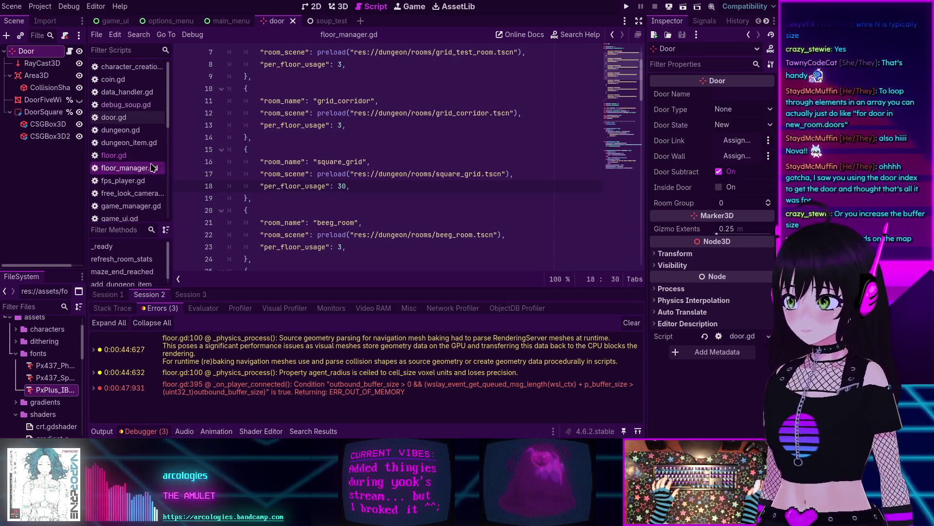
scroll(136, 166, "down", 5)
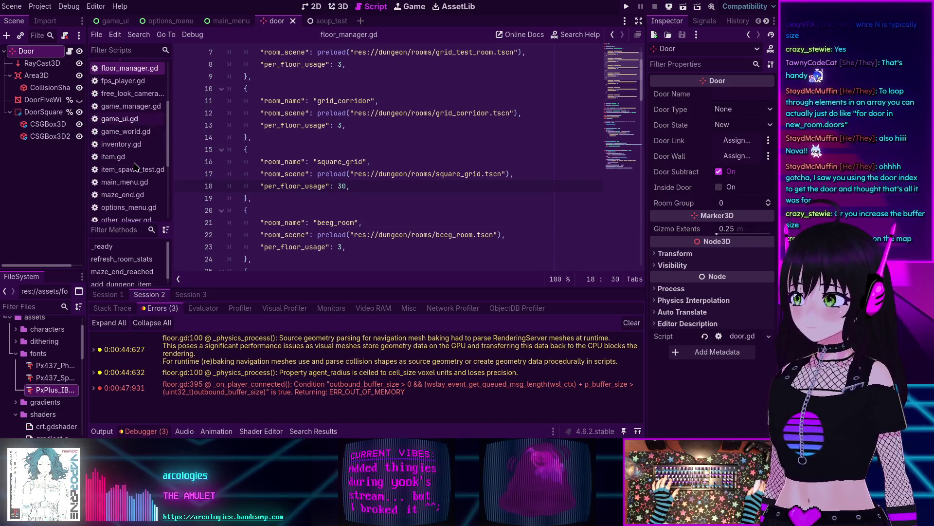
scroll(136, 166, "down", 5)
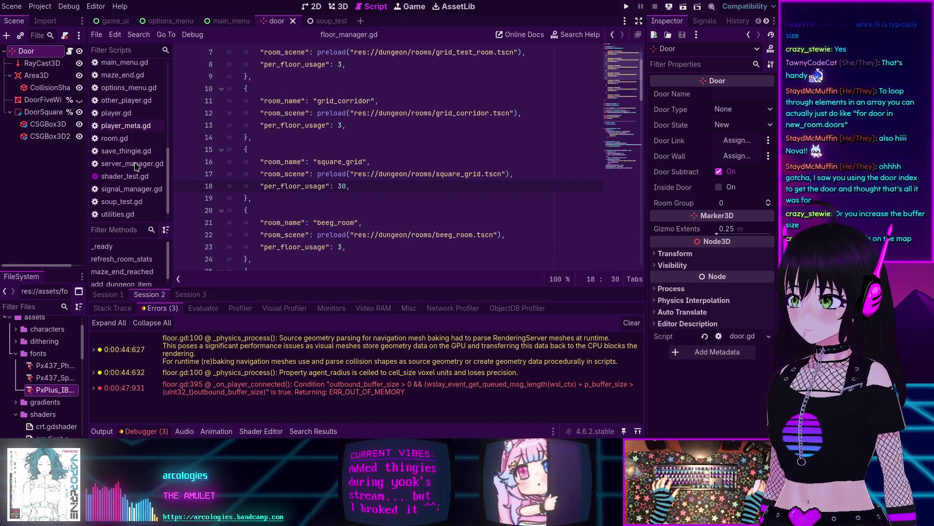
left_click(131, 151)
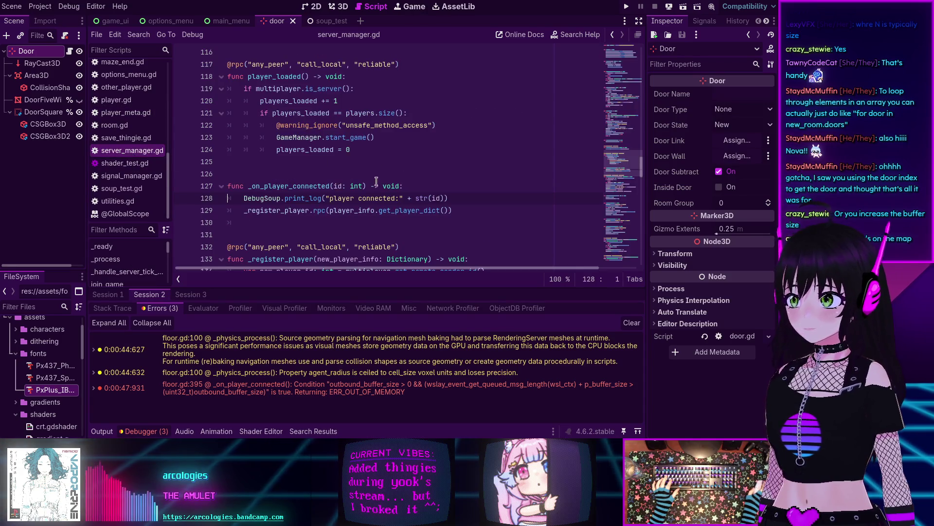
left_click_drag(612, 165, 614, 92)
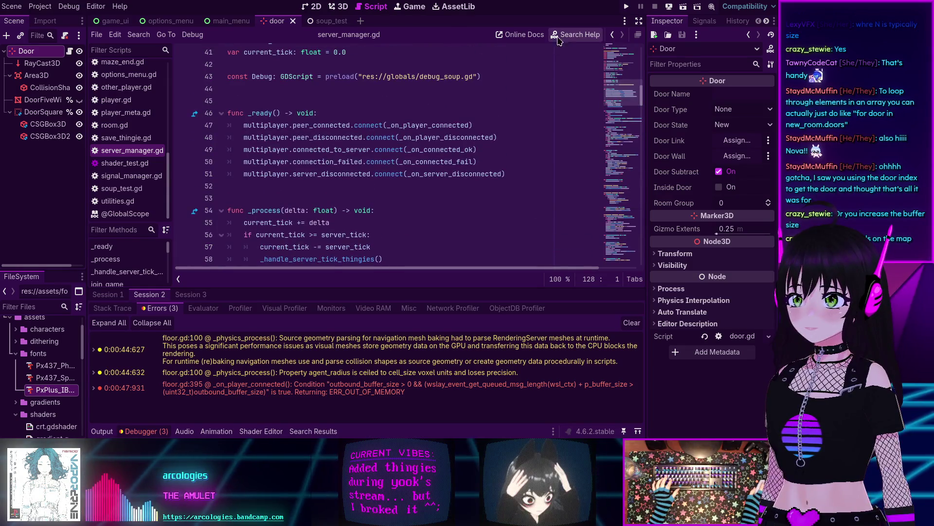
Step: Search the help docs for buffer_size and open the inbound_buffer_size entry
left_click(575, 34)
type("print_")
key("BackSpace")
key("BackSpace")
key("BackSpace")
type("buffer")
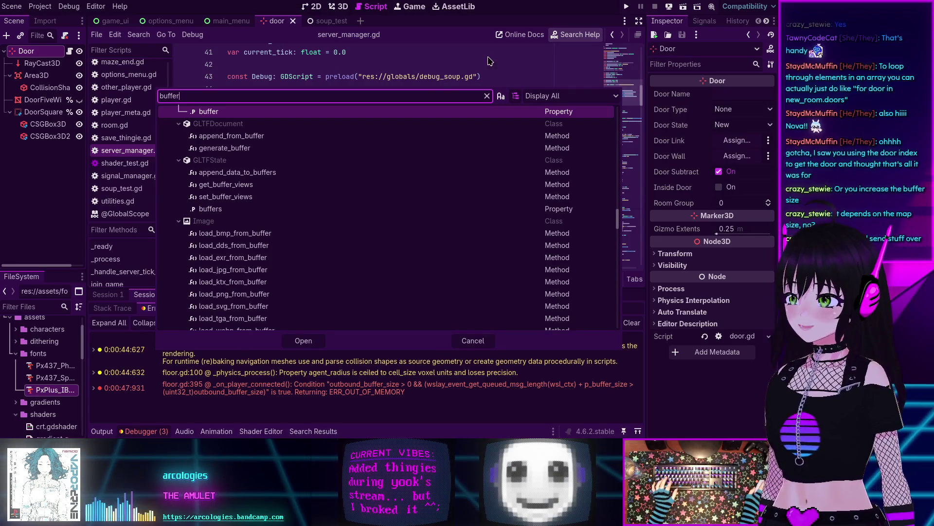
scroll(325, 174, "up", 3)
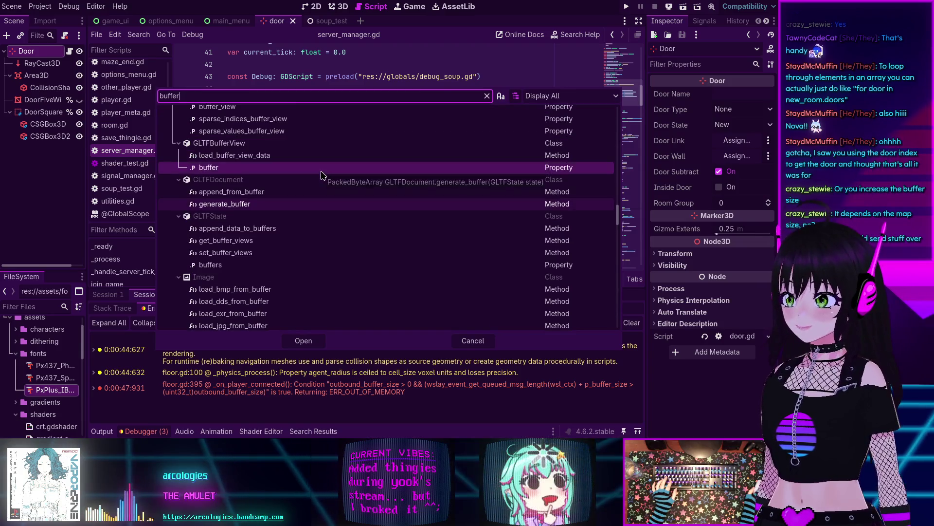
type("_size")
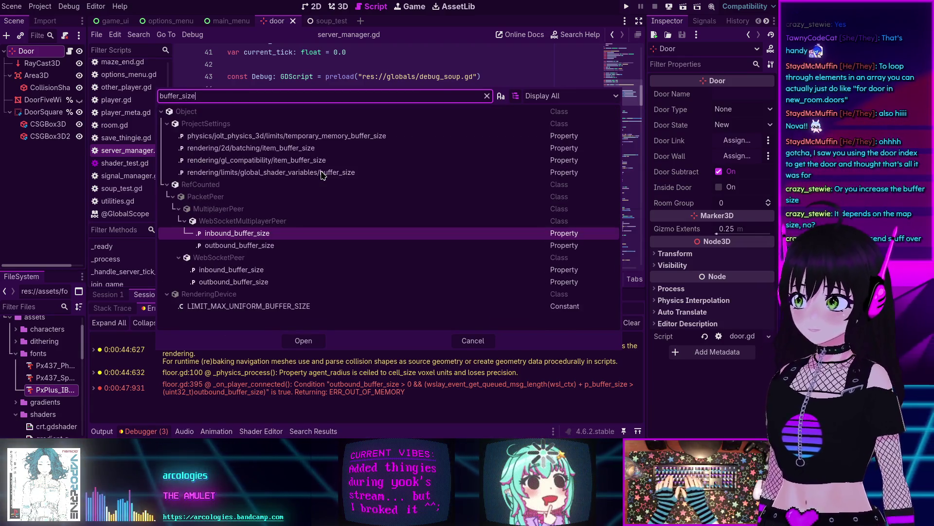
double_click(259, 236)
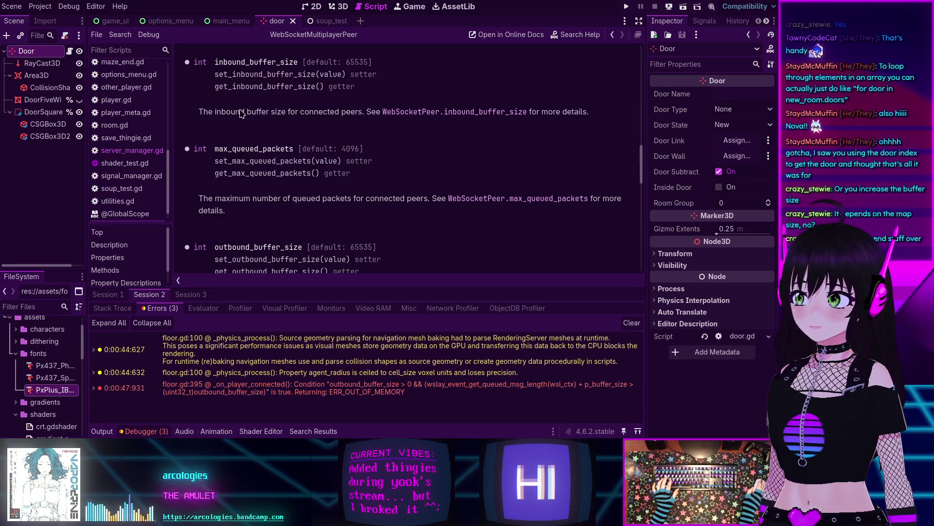
Step: Jump to WebSocketPeer.inbound_buffer_size (65535-byte default), select the name, and open project-wide search
left_click(467, 113)
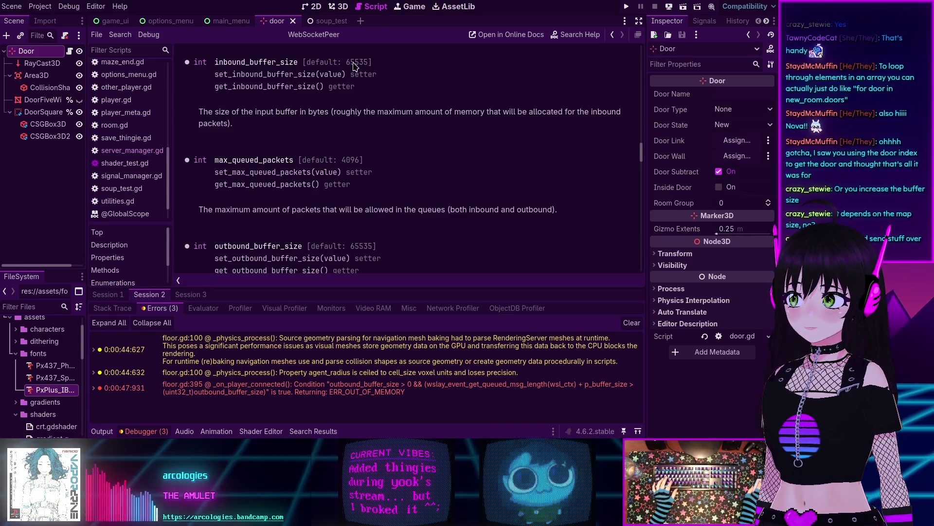
double_click(235, 62)
key("ctrl+c")
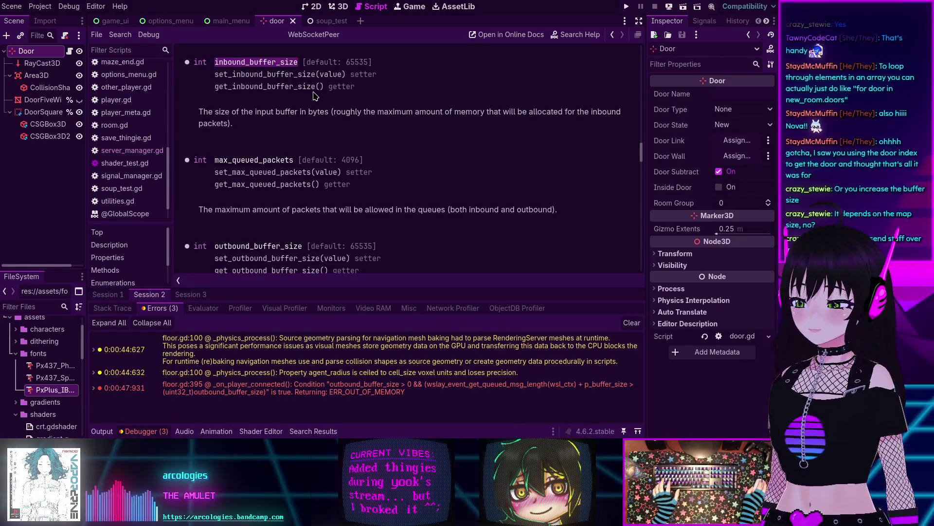
key("ctrl+shift+f")
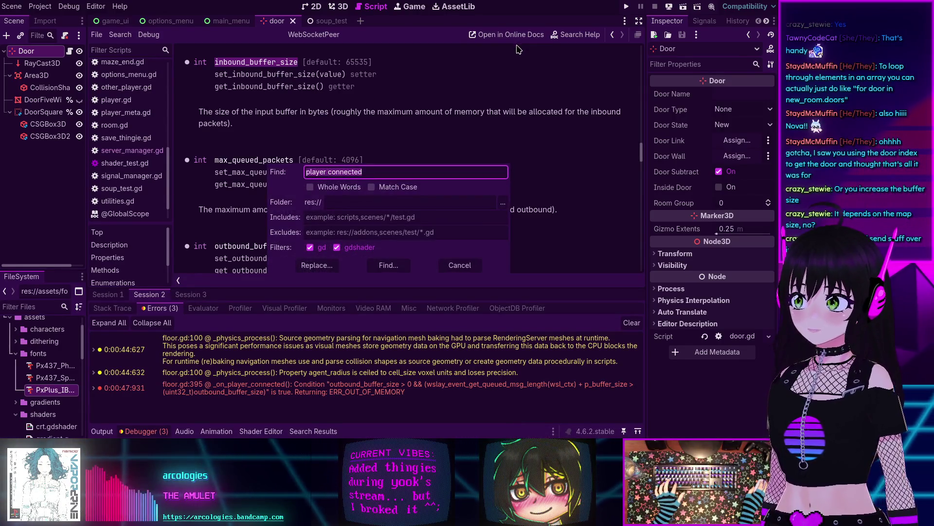
Step: Find in Files for inbound_buffer_size, then outbound_buffer_size (0 matches), and collapse the bottom panel
key("ctrl+v")
left_click(387, 265)
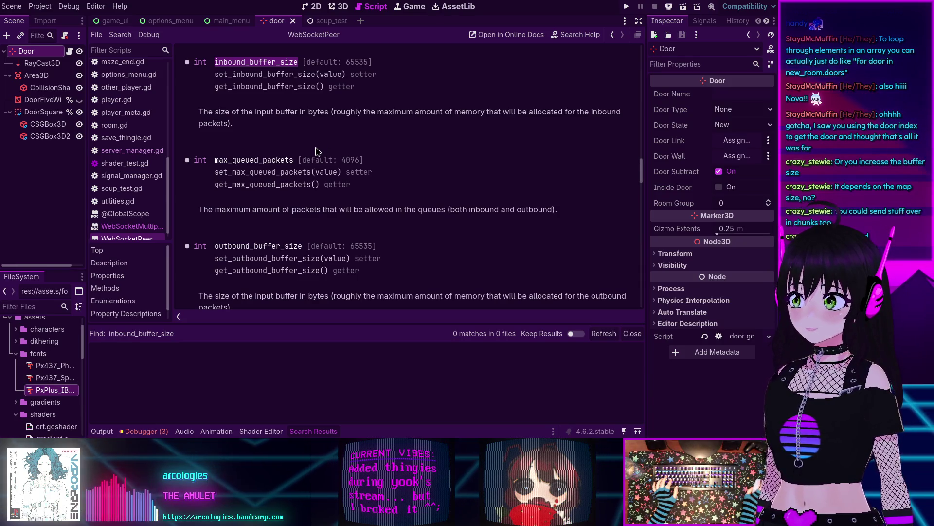
double_click(248, 247)
key("ctrl+c")
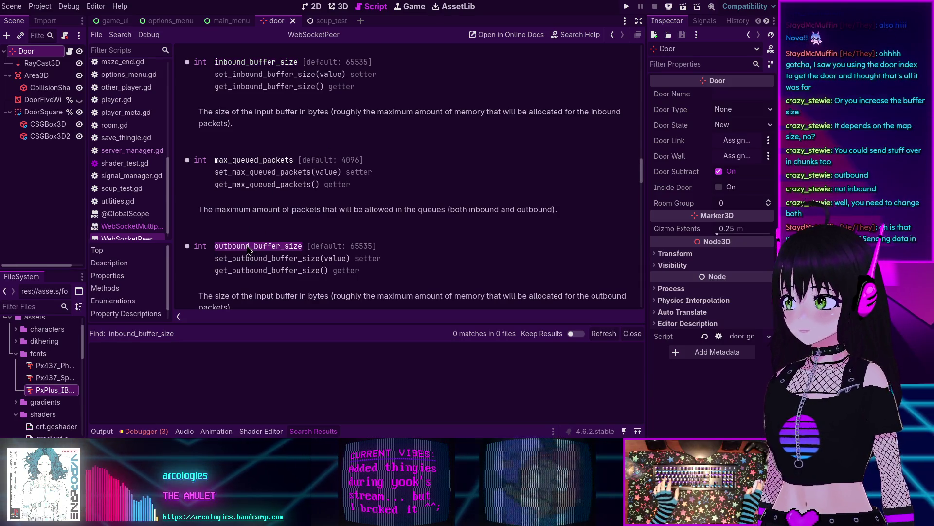
key("ctrl+shift+f")
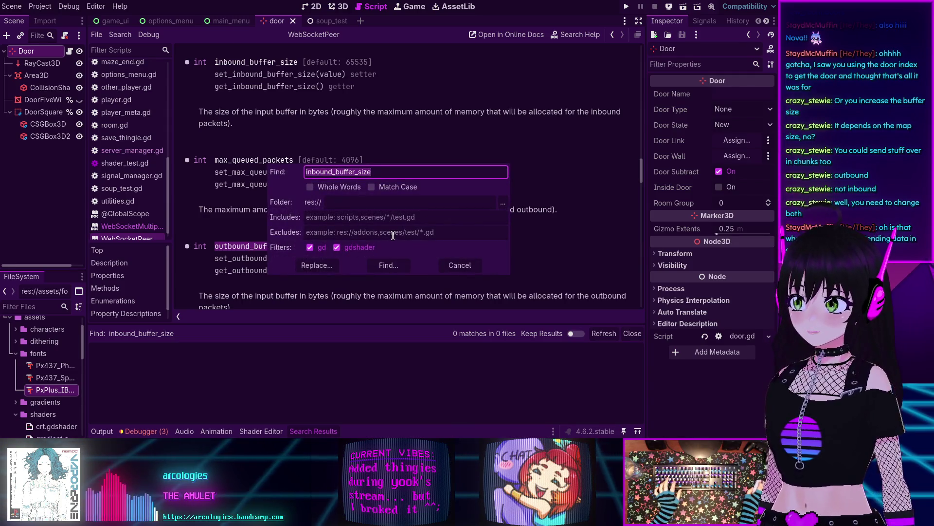
key("ctrl+v")
left_click(389, 265)
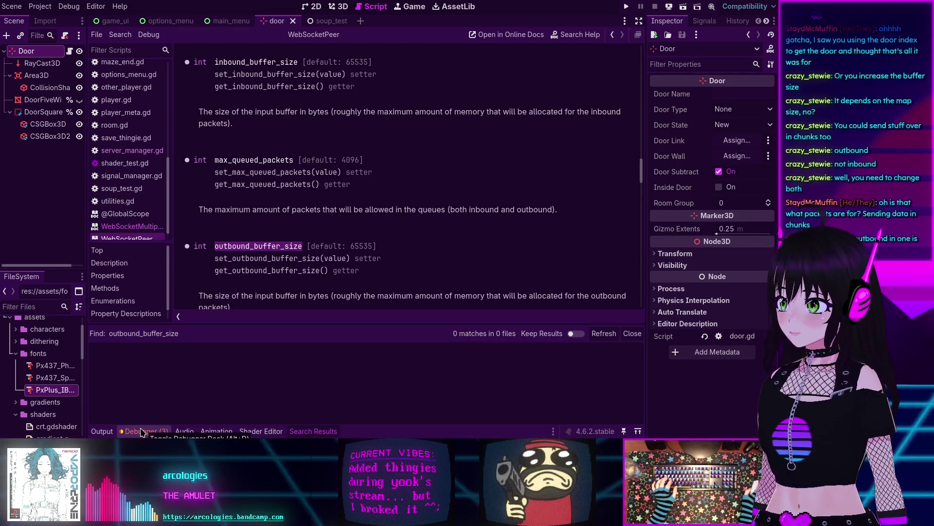
left_click(100, 431)
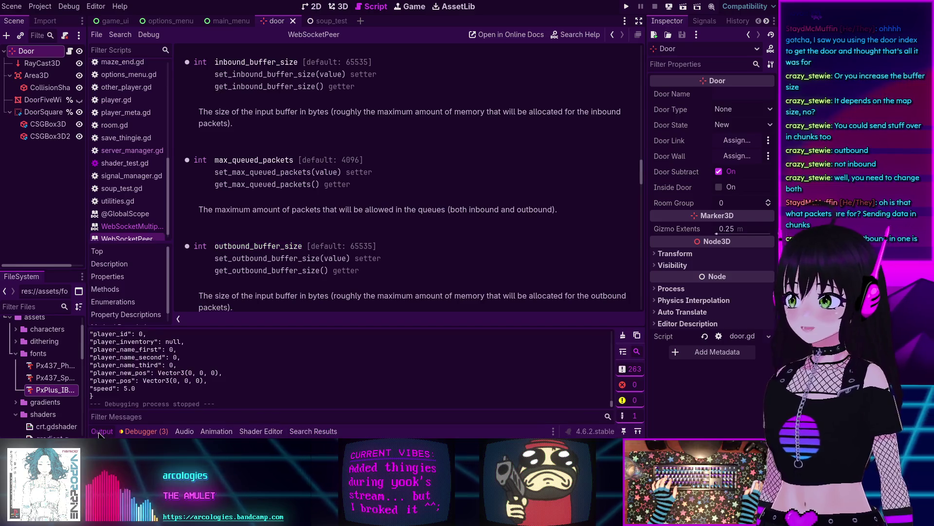
left_click(102, 432)
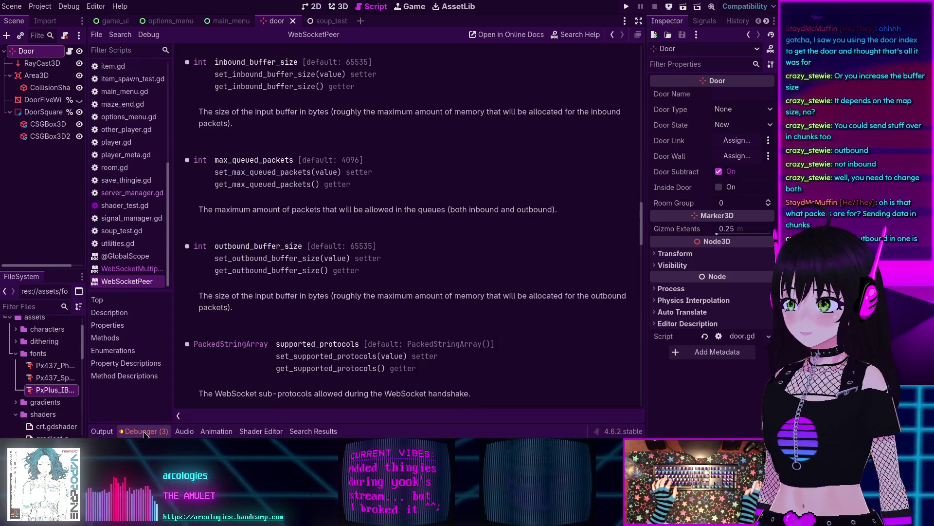
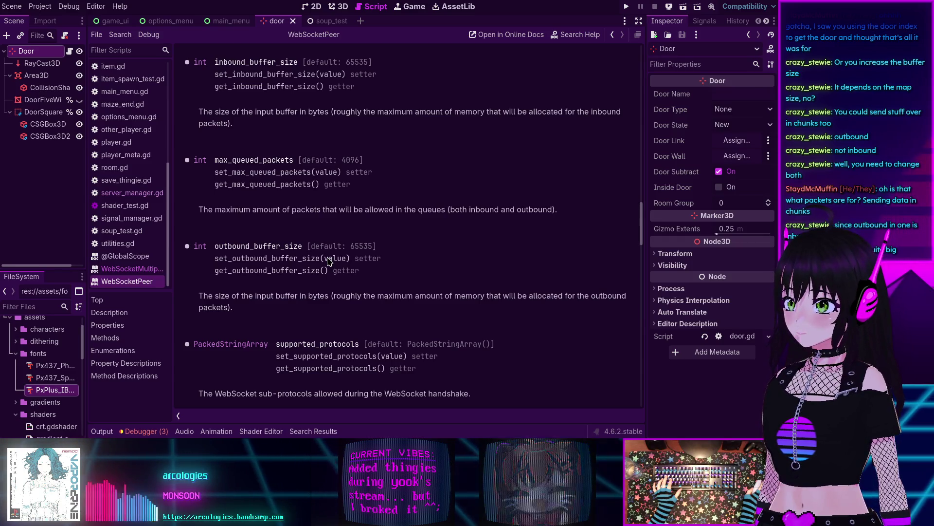
Step: Jump from the ERR_OUT_OF_MEMORY error to floor.gd line 395 and inspect the _build_floor_from_bytes definition
left_click(154, 431)
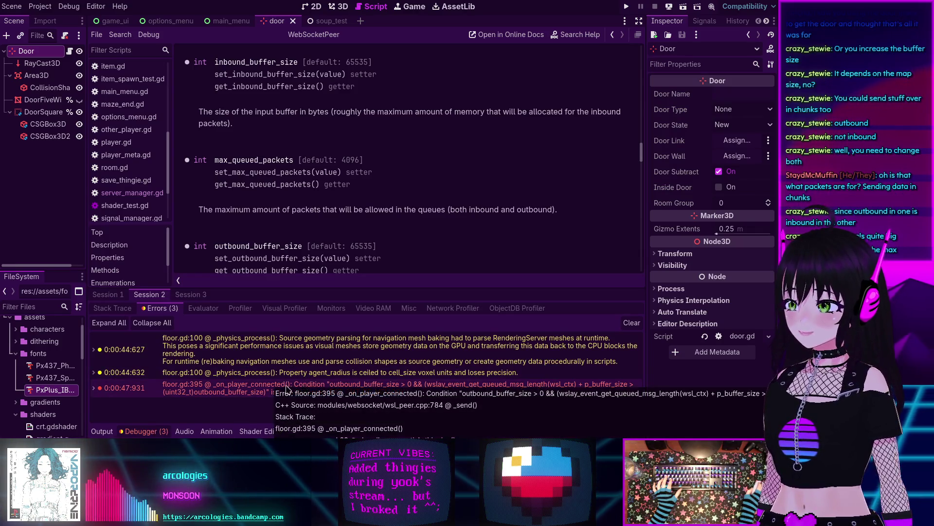
double_click(335, 388)
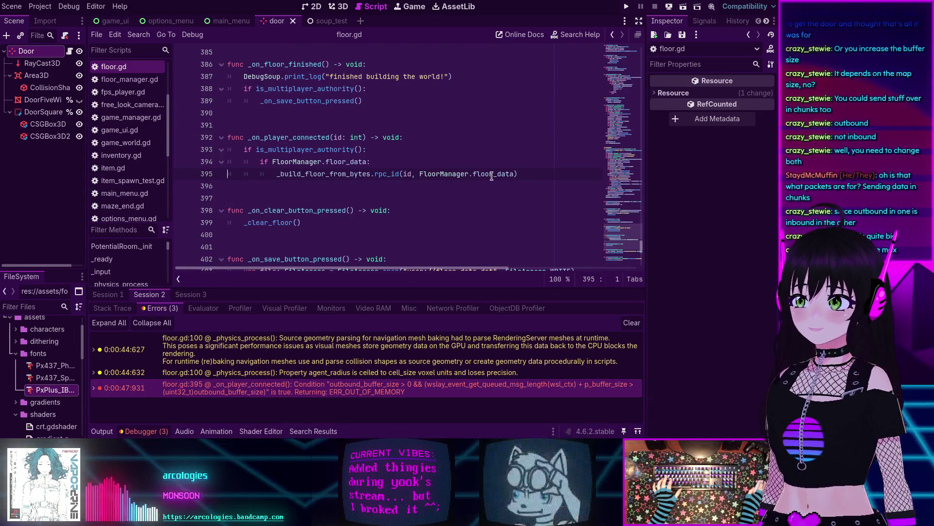
mouse_move(497, 175)
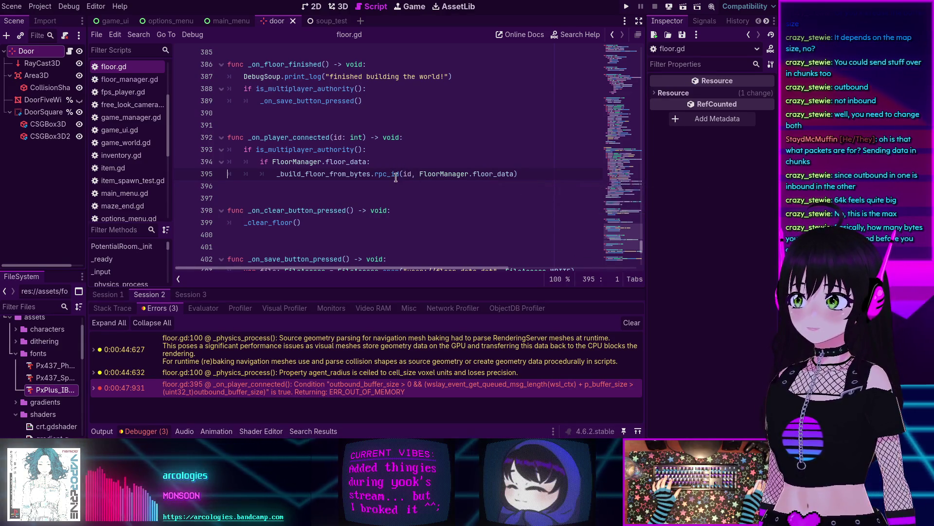
double_click(323, 174)
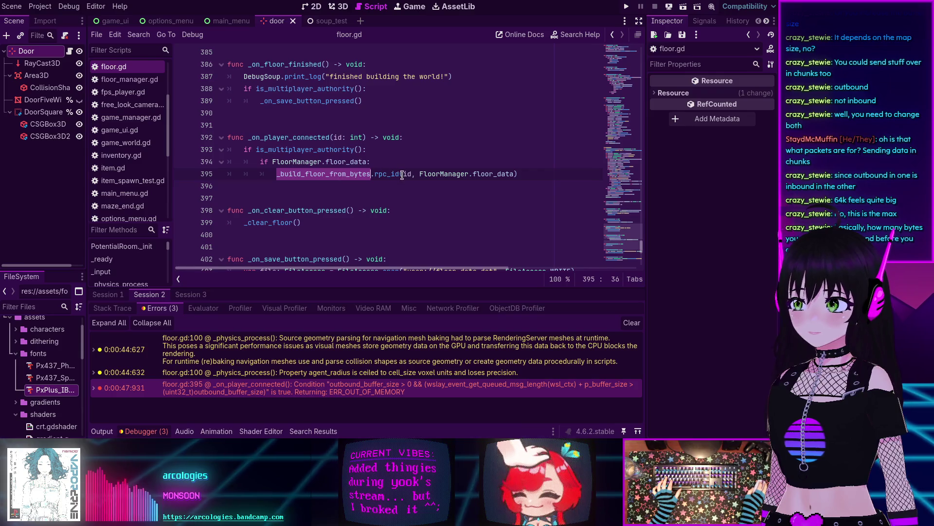
mouse_move(416, 174)
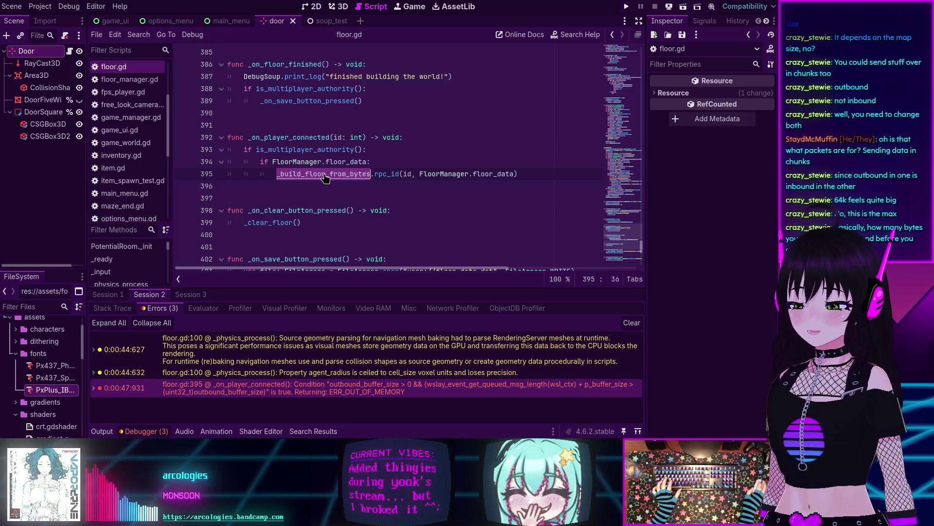
left_click(325, 176, "ctrl")
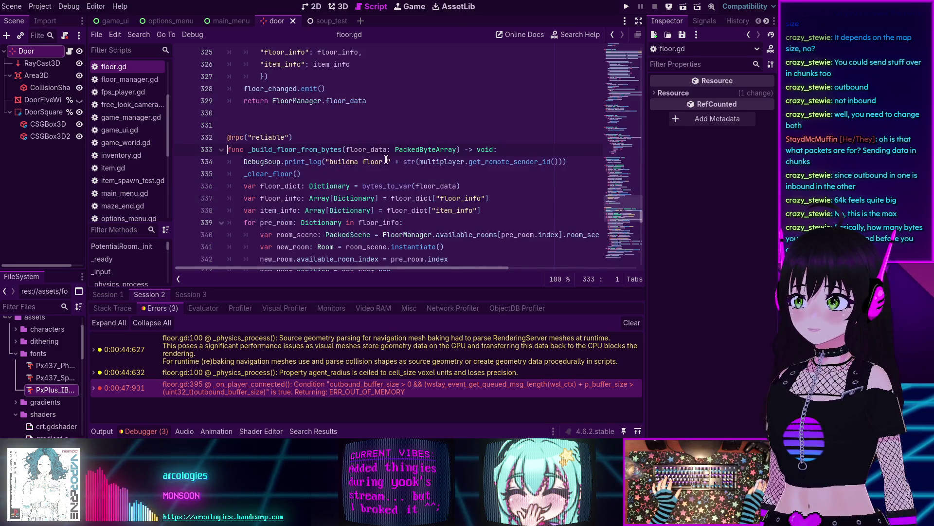
scroll(389, 177, "up", 5)
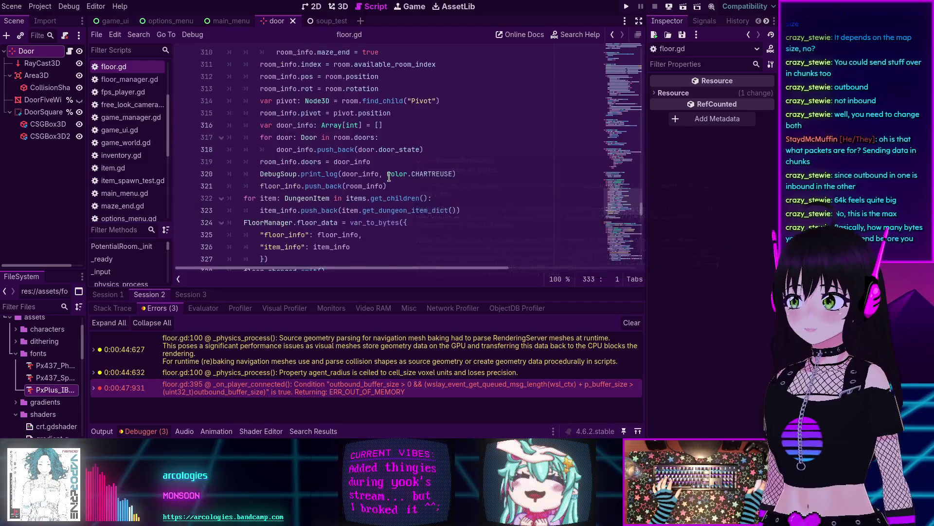
scroll(389, 176, "down", 3)
key("alt+Left")
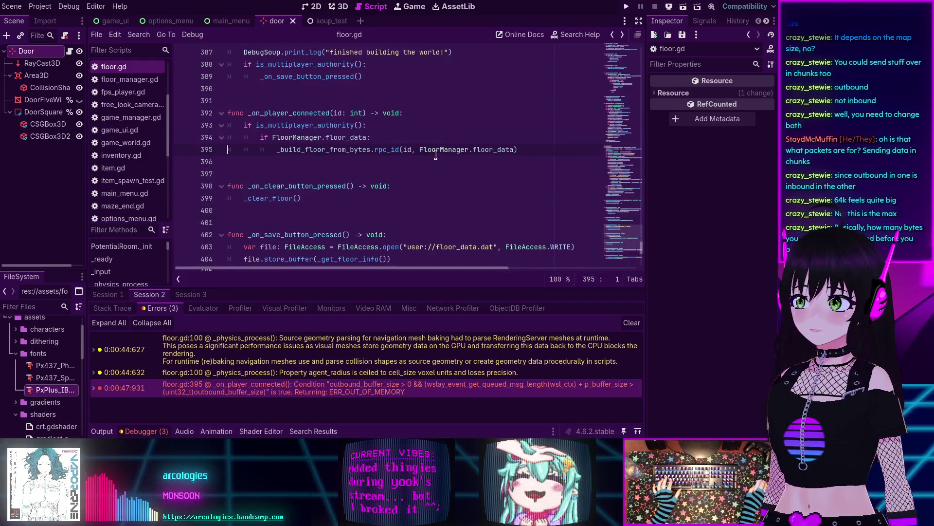
Step: Insert, then remove, a blank line after line 394 inside the floor_data check
mouse_move(420, 148)
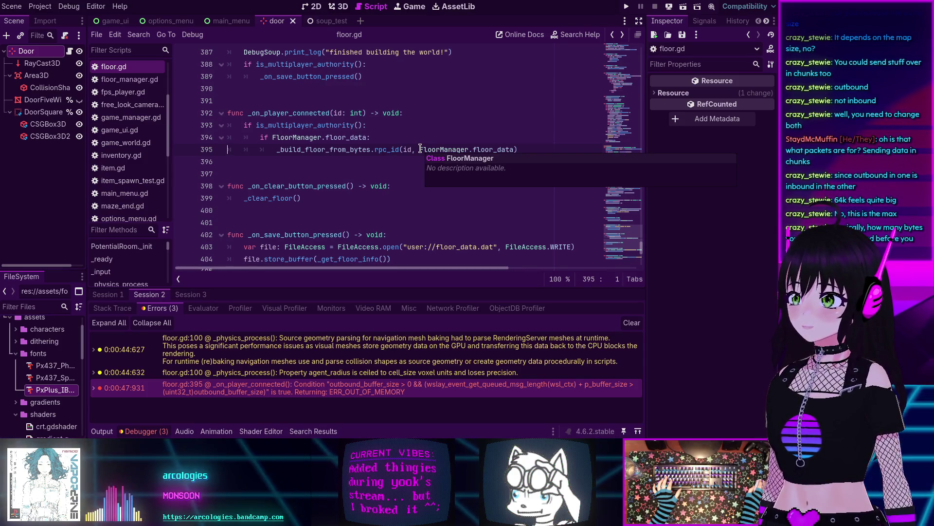
left_click(371, 137)
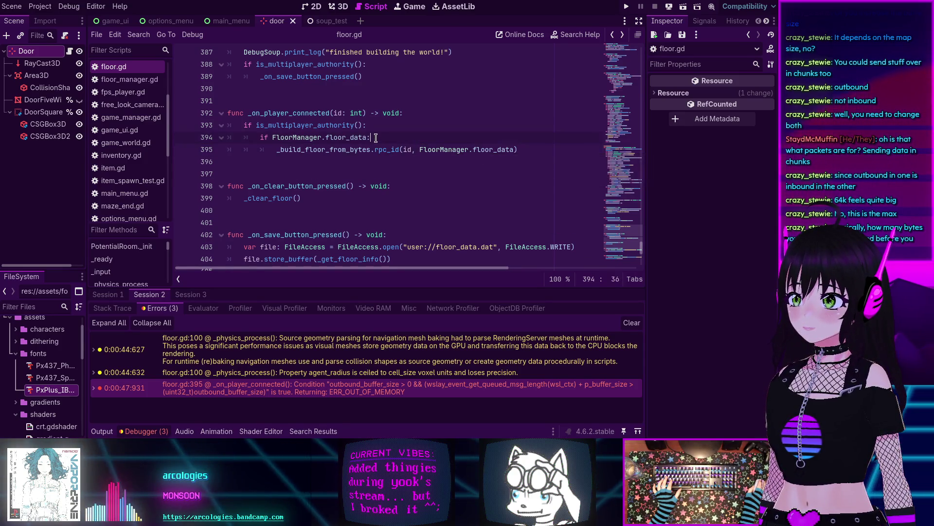
key("Return")
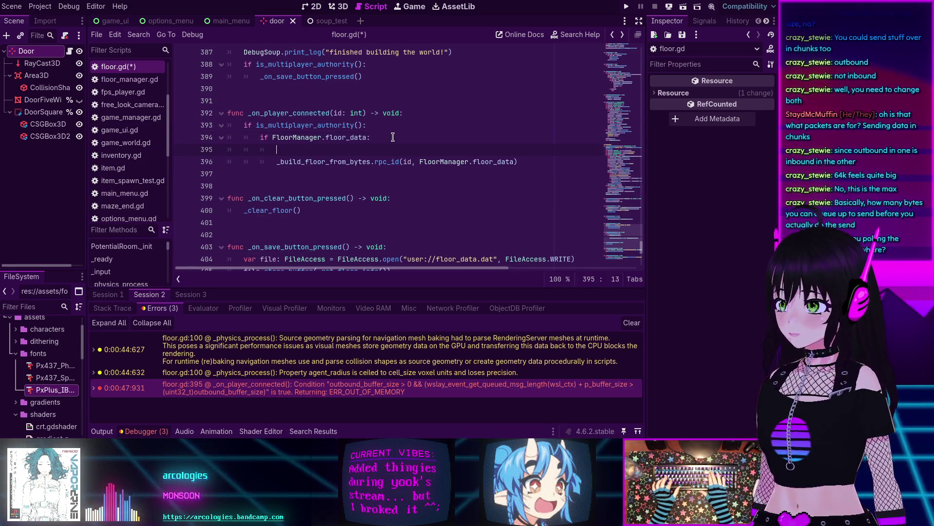
key("BackSpace")
key("BackSpace")
key("BackSpace")
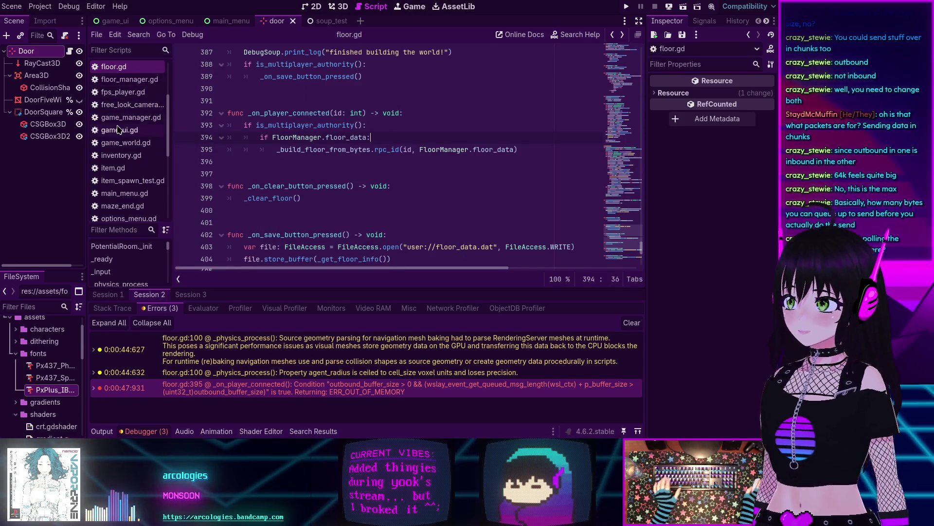
scroll(141, 174, "down", 4)
Step: Show server_manager.gd's signals, port constants and _ready hookups with the Debugger panel collapsed
left_click(141, 174)
scroll(277, 119, "up", 10)
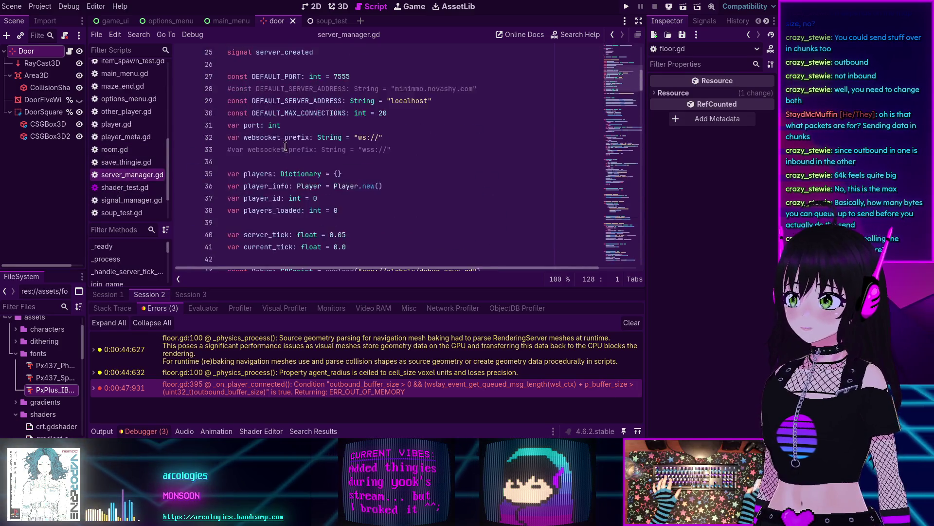
scroll(277, 118, "down", 4)
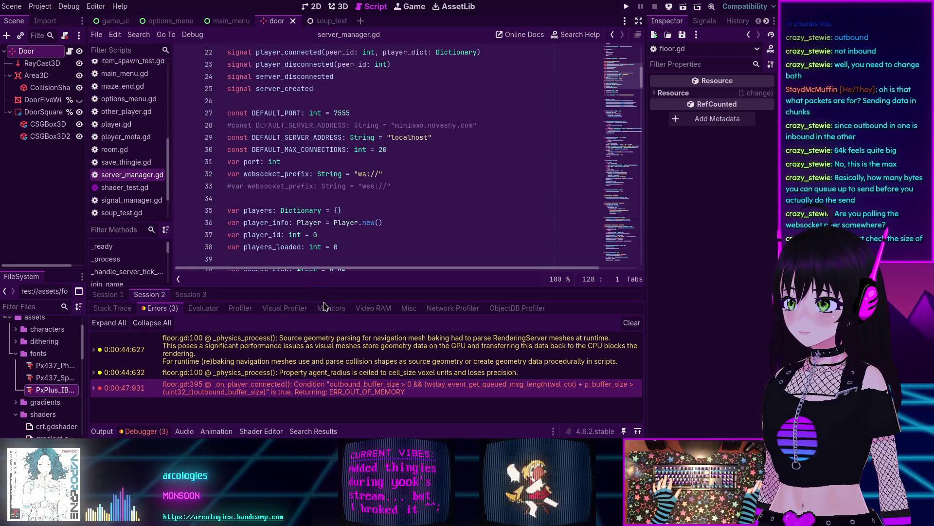
left_click(149, 432)
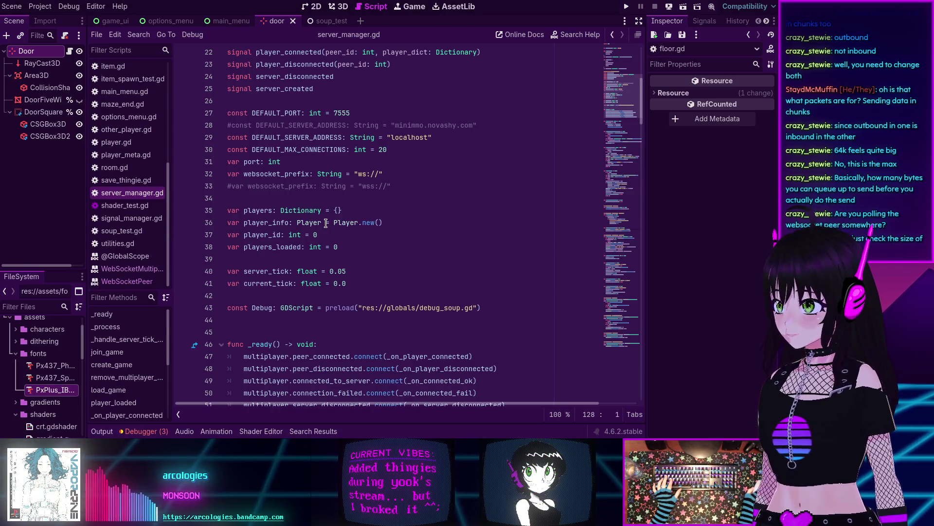
key("alt+Left")
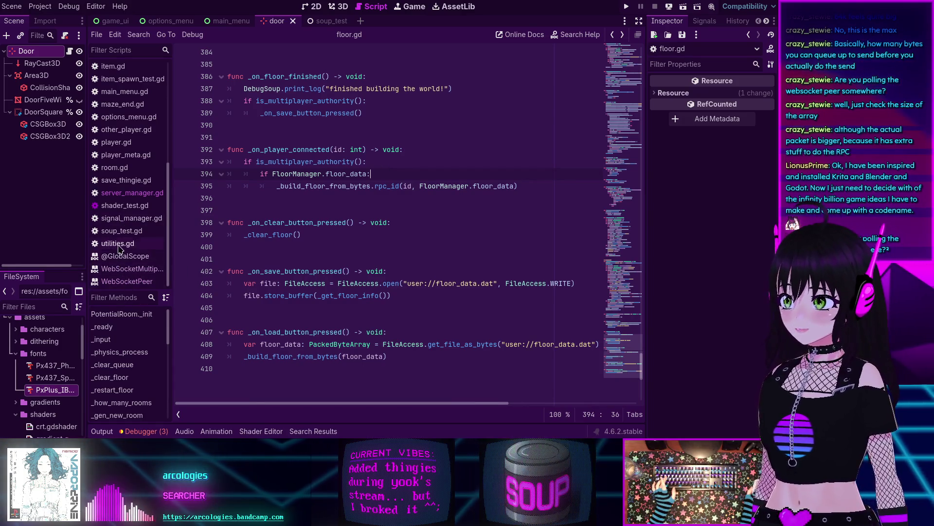
left_click(128, 192)
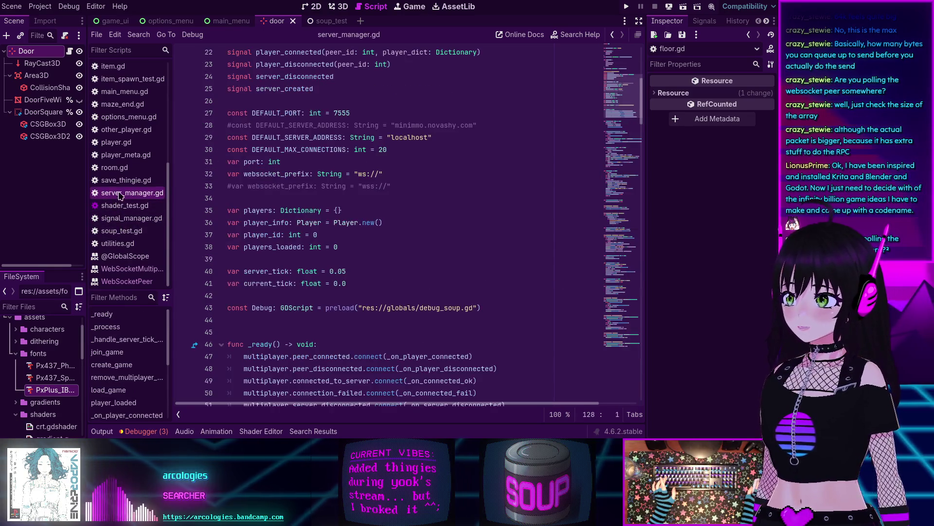
Step: Scroll to _handle_server_tick_thingies and place the caret after multiplayer.poll() on line 69
scroll(370, 231, "down", 6)
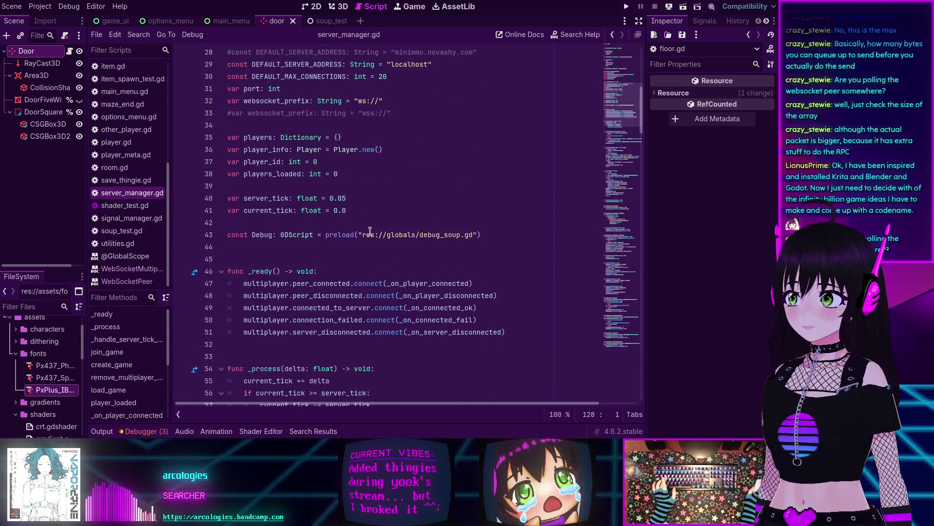
scroll(370, 232, "down", 4)
scroll(370, 231, "down", 3)
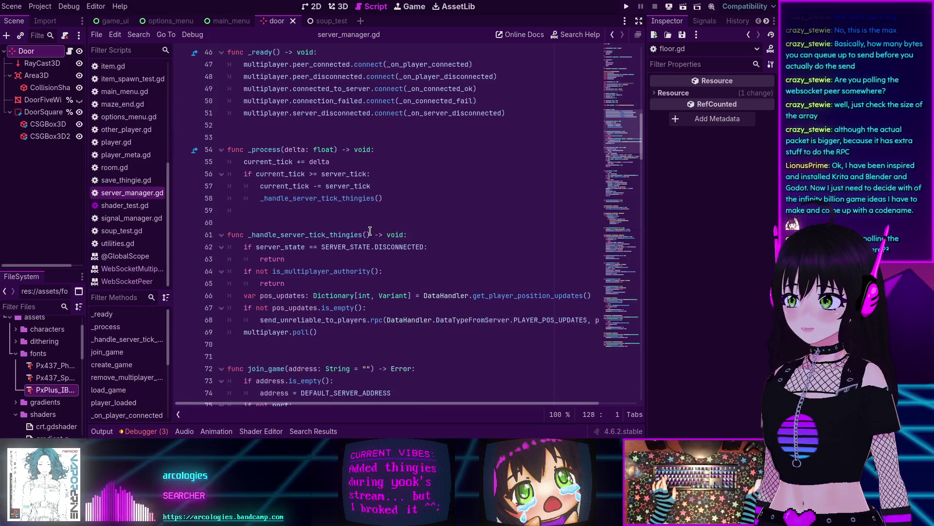
left_click(320, 296)
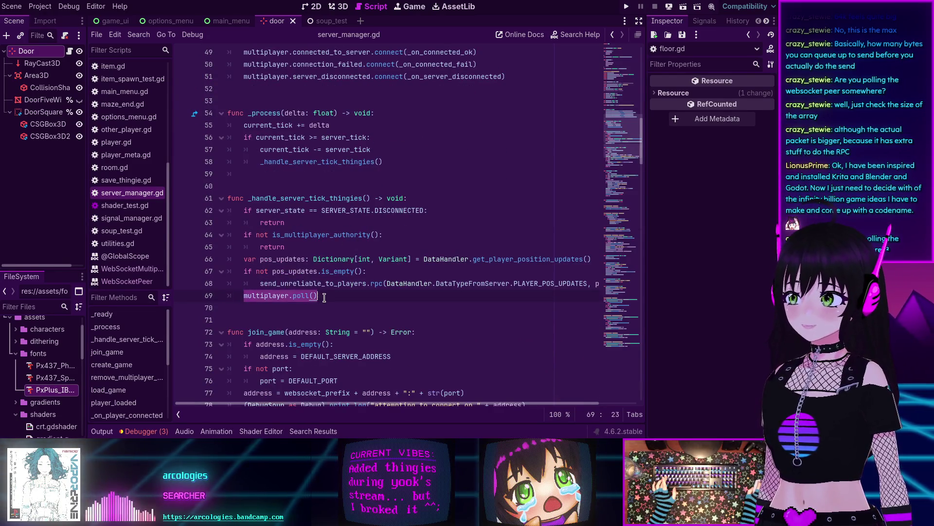
scroll(281, 295, "down", 1)
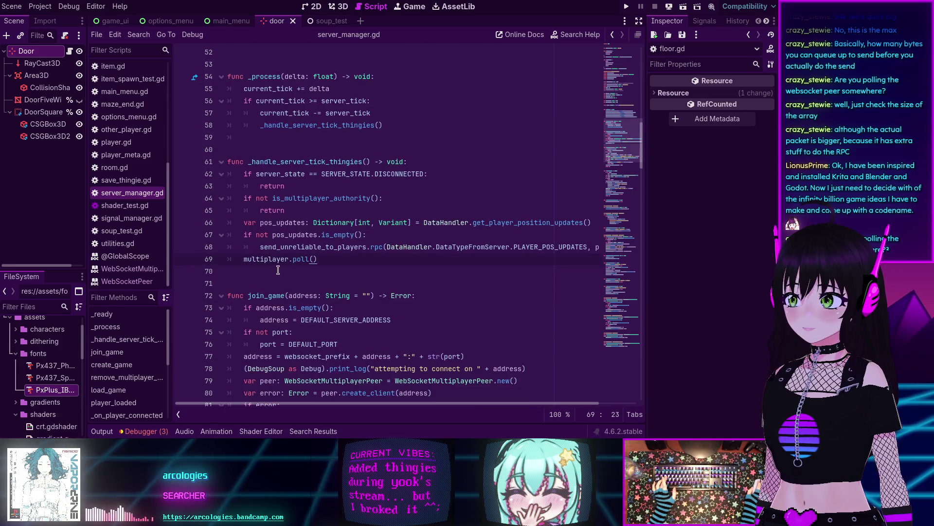
Step: Search the project for poll(), confirm the single match on line 69, and select that statement
mouse_move(272, 262)
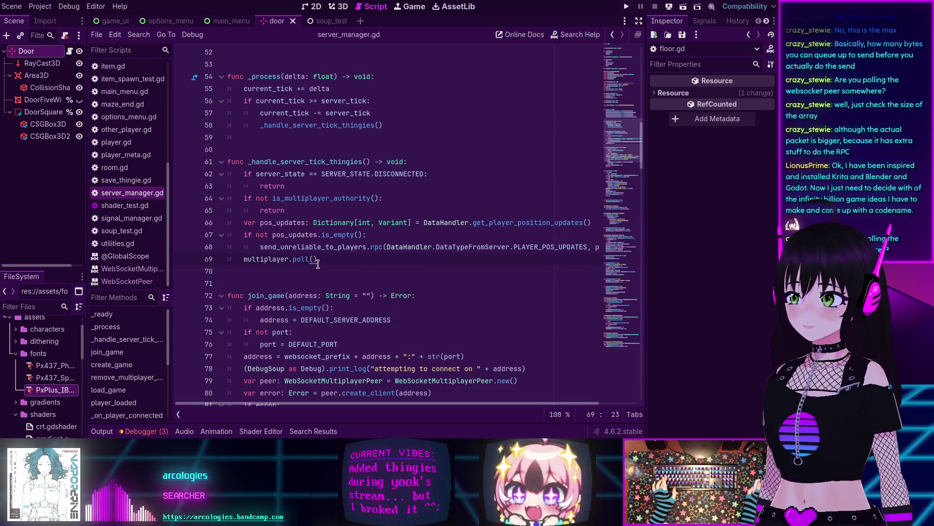
key("ctrl+shift+f")
type("p")
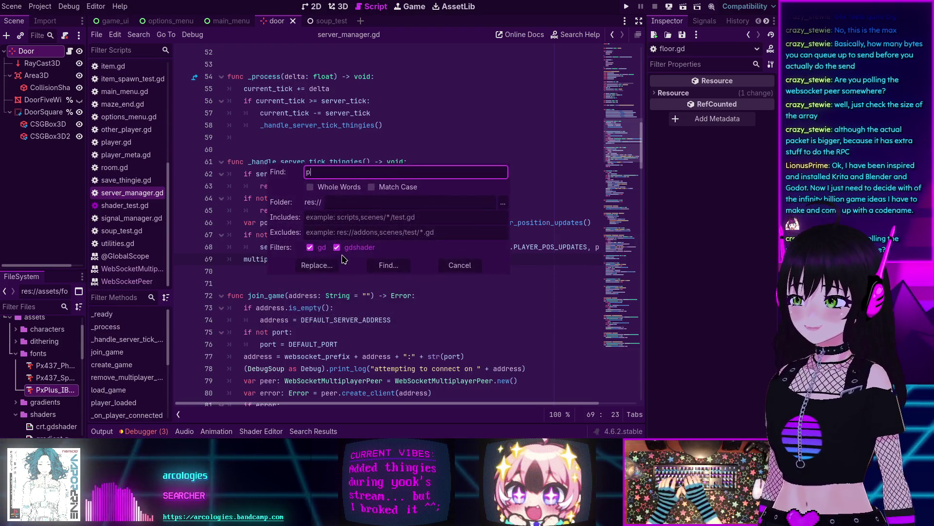
type("oll(")
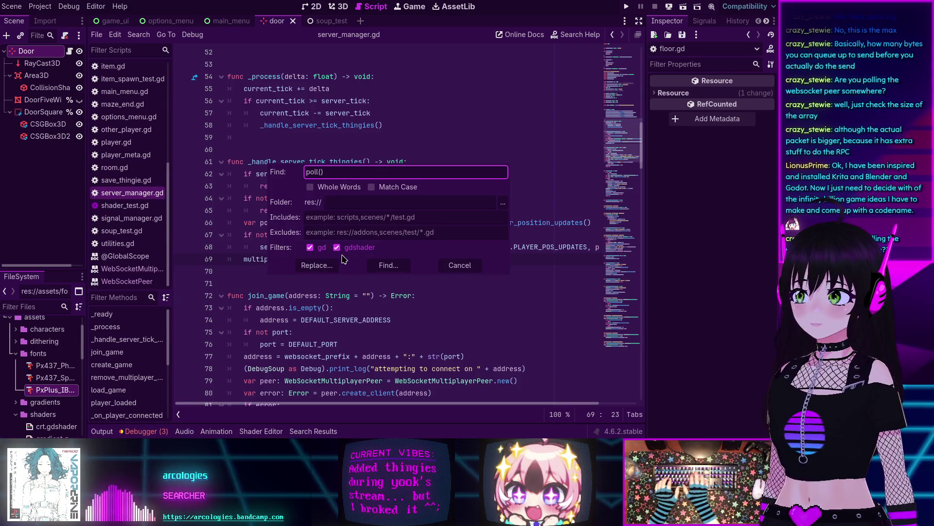
key("Return")
left_click(188, 363)
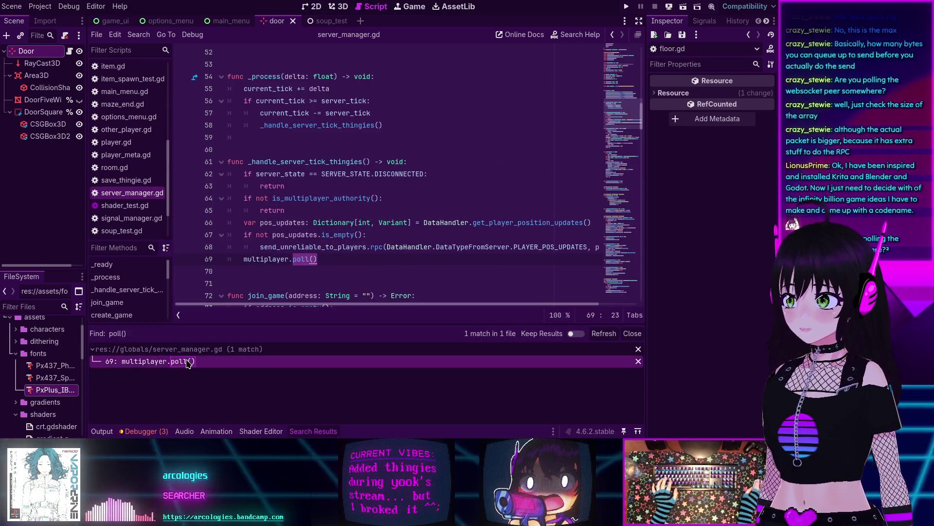
left_click(632, 333)
left_click(329, 260)
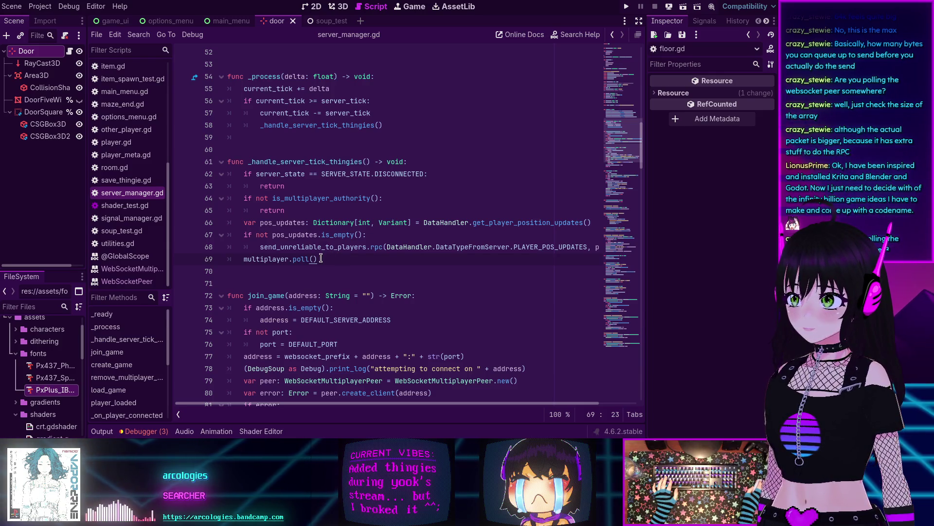
mouse_move(304, 260)
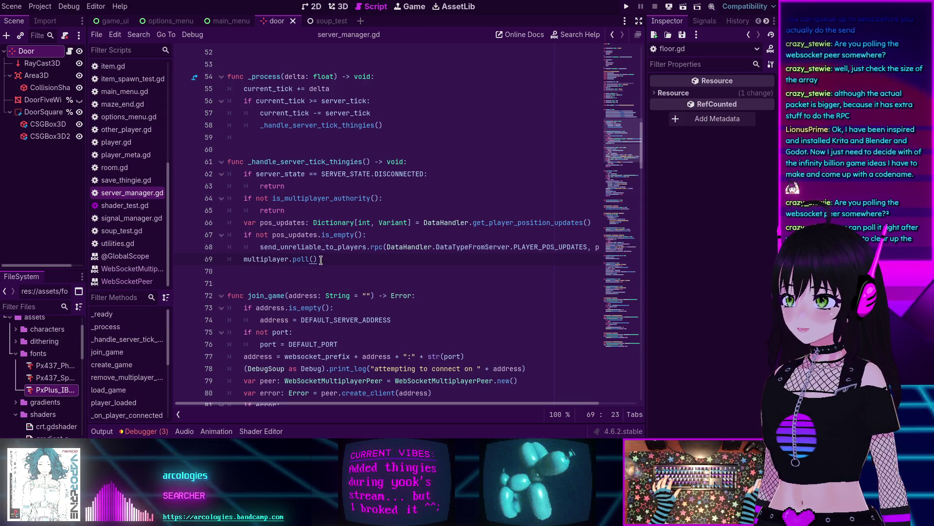
key("shift+Home")
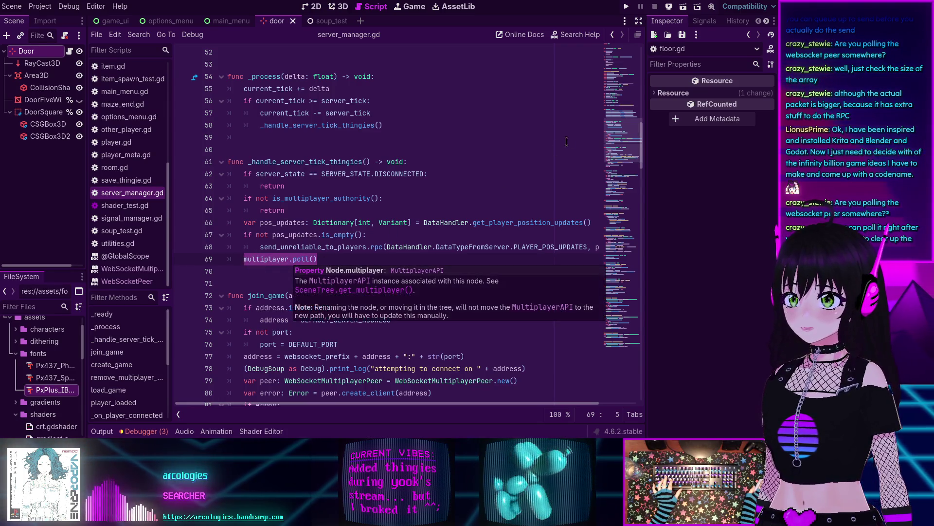
left_click(618, 251)
mouse_move(618, 249)
left_mouse_down()
mouse_move(620, 263)
mouse_move(612, 143)
left_mouse_up()
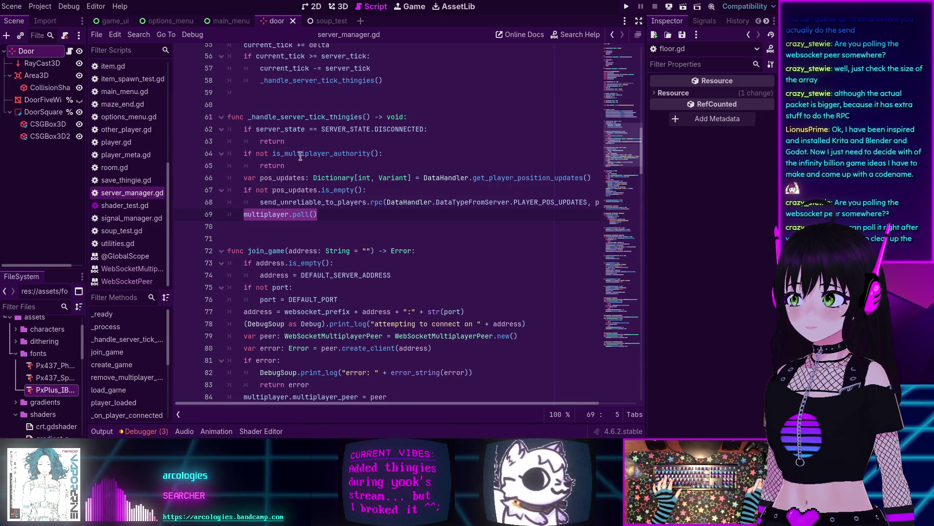
left_click(263, 214)
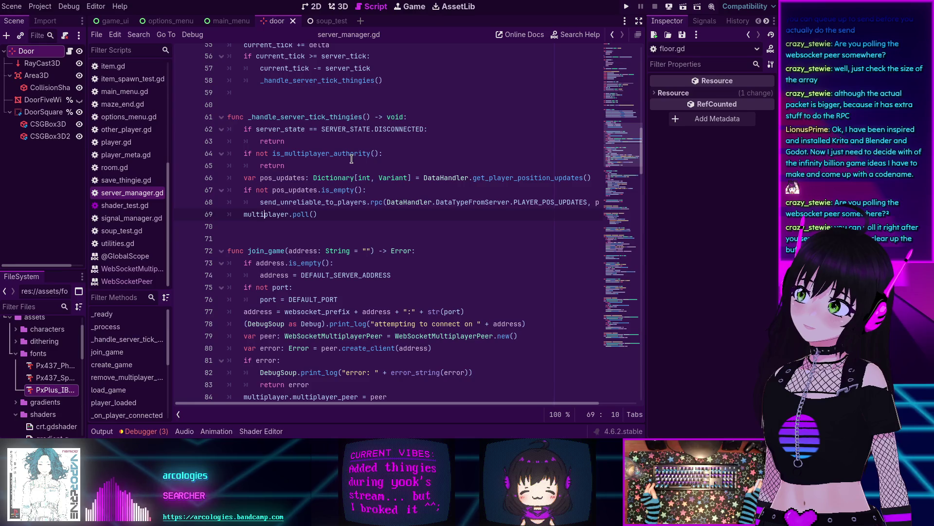
double_click(299, 153)
left_click(297, 154)
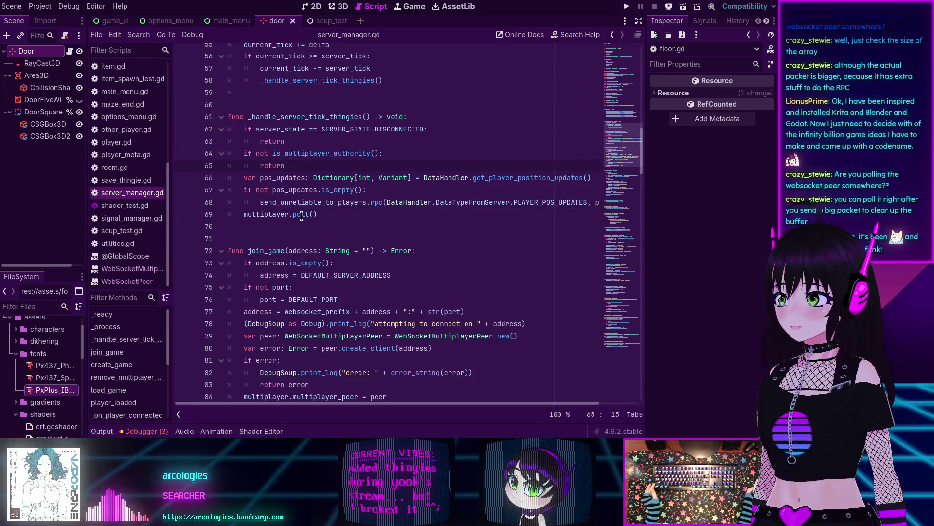
mouse_move(301, 216)
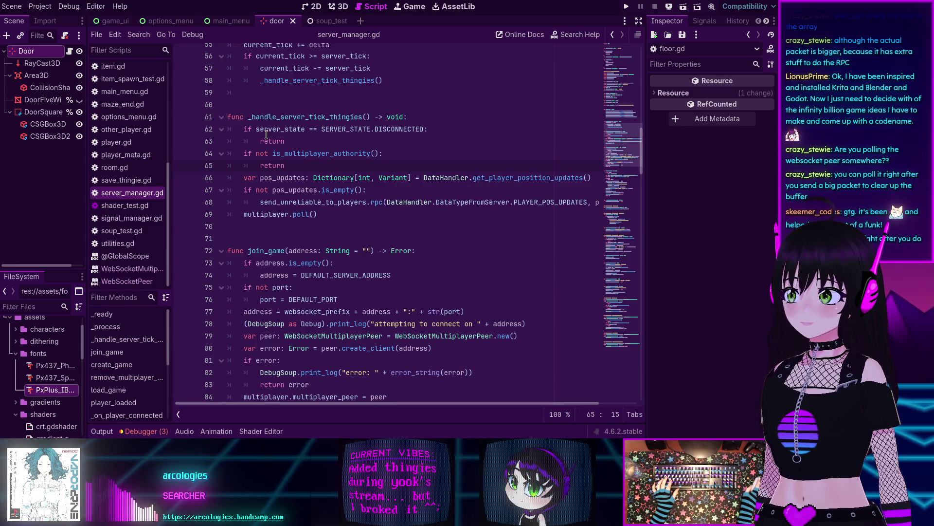
mouse_move(264, 129)
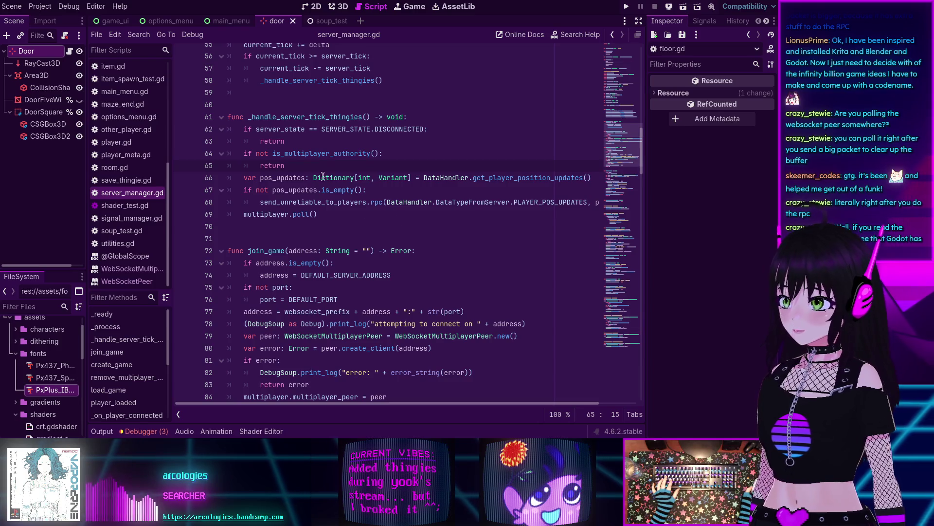
left_click(300, 215, "ctrl")
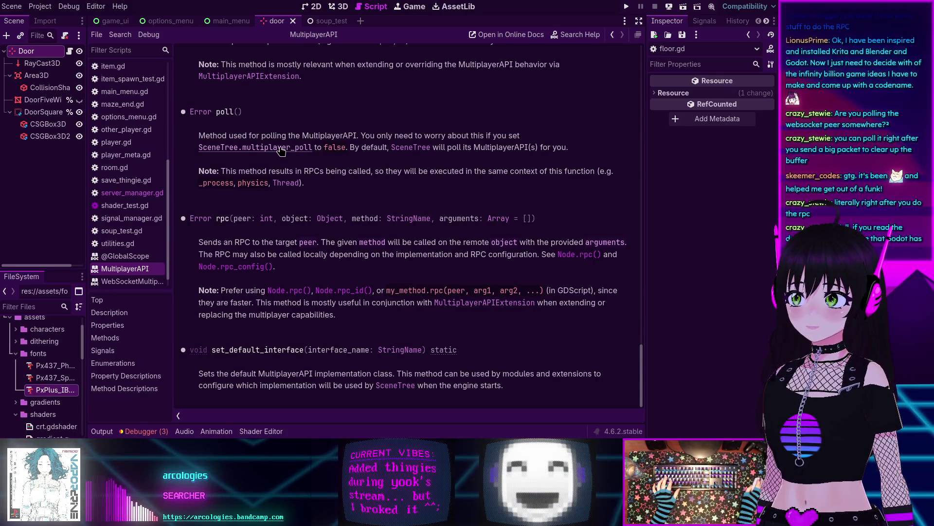
key("alt+Left")
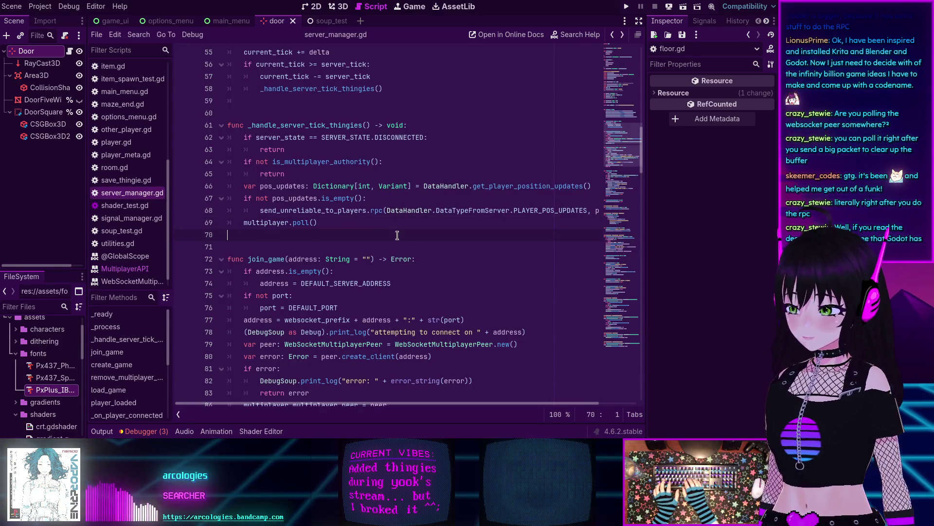
Step: Search the project for 'poll' and review multiplayer_poll = false (line 104) and true (line 153)
key("ctrl+shift+f")
type("poll")
key("Return")
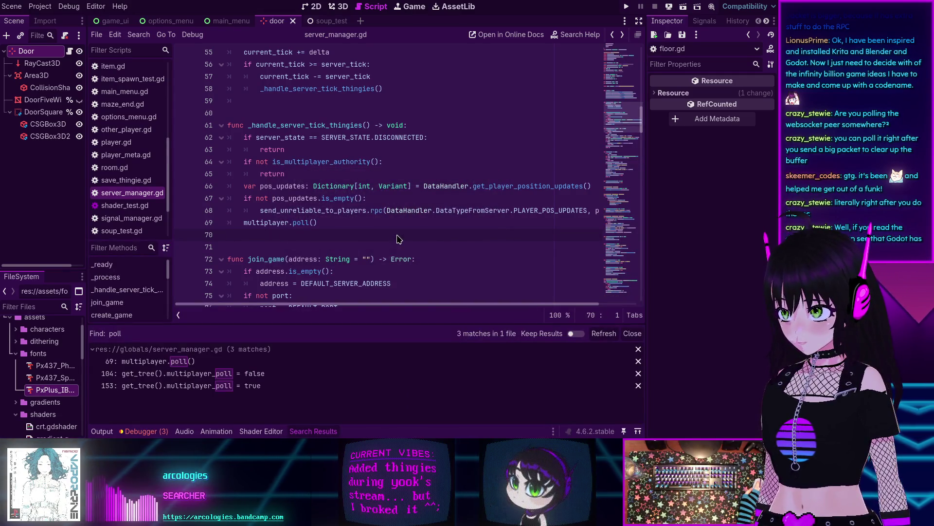
left_click(224, 376)
scroll(337, 234, "down", 1)
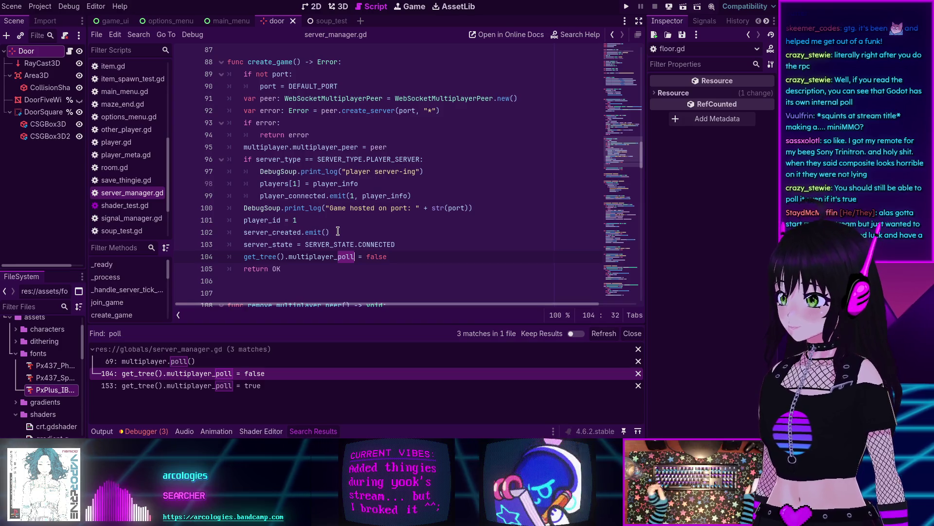
mouse_move(307, 241)
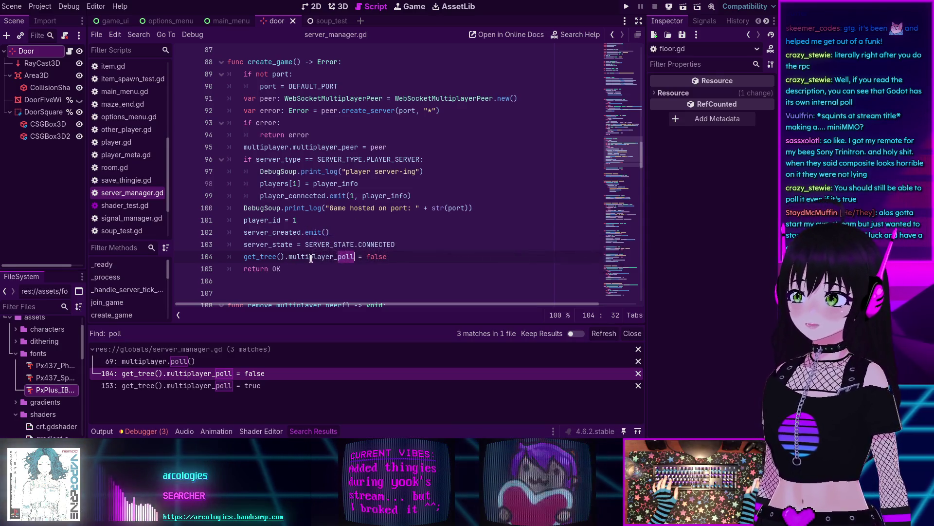
mouse_move(311, 259)
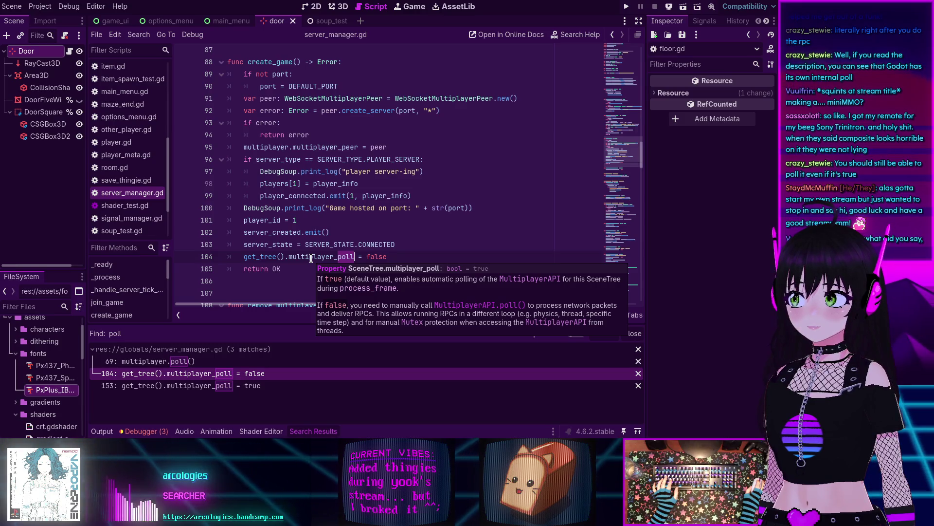
left_click(209, 389)
scroll(257, 238, "down", 2)
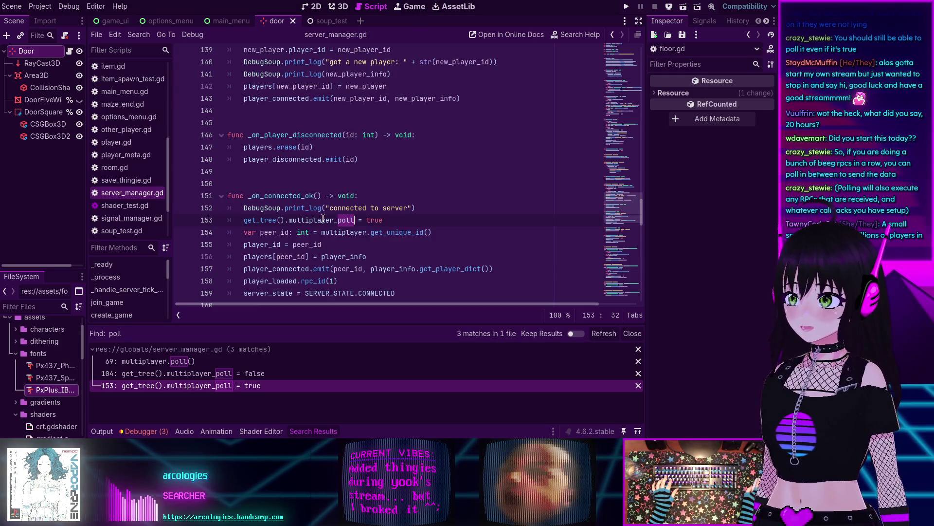
mouse_move(293, 220)
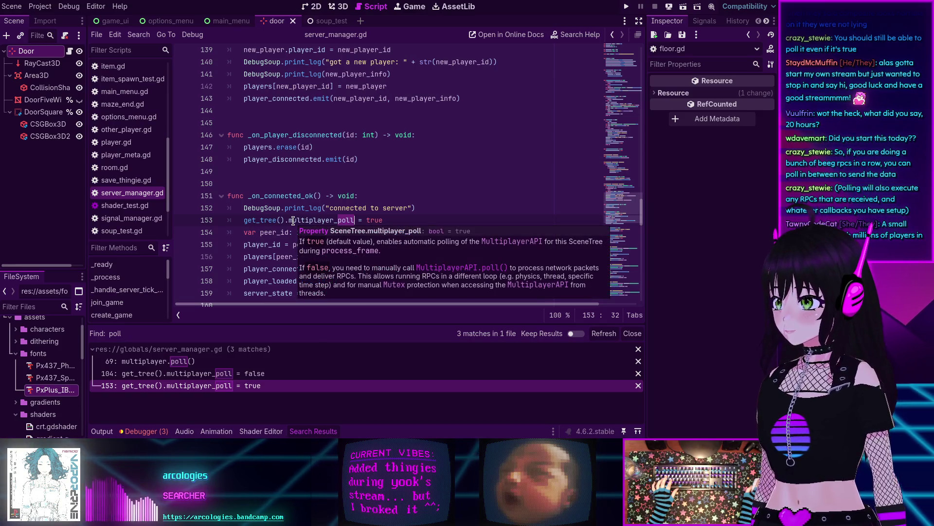
scroll(257, 207, "up", 3)
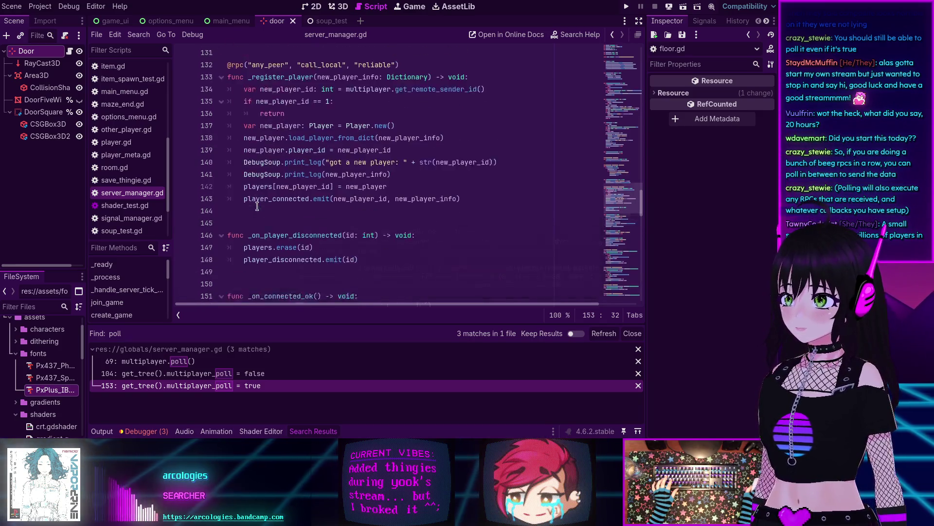
scroll(257, 207, "up", 13)
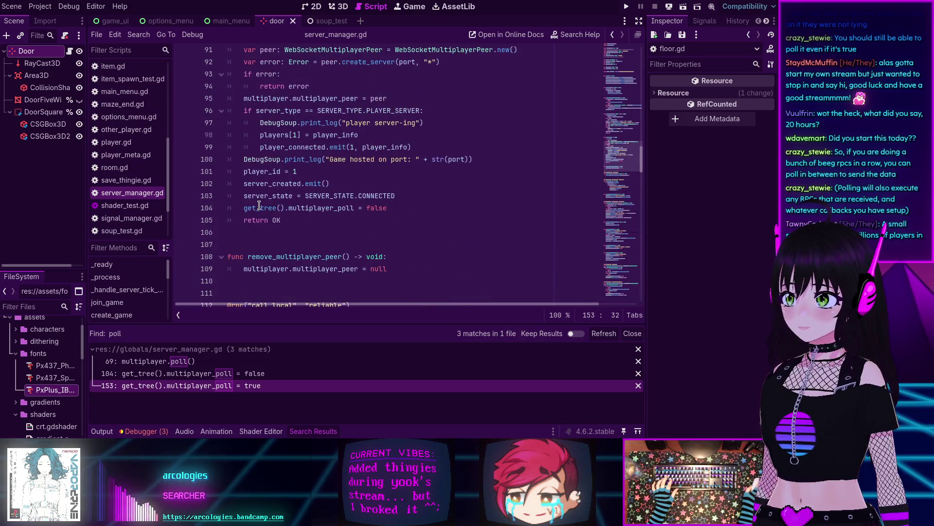
scroll(326, 196, "up", 1)
key("Up")
key("Up")
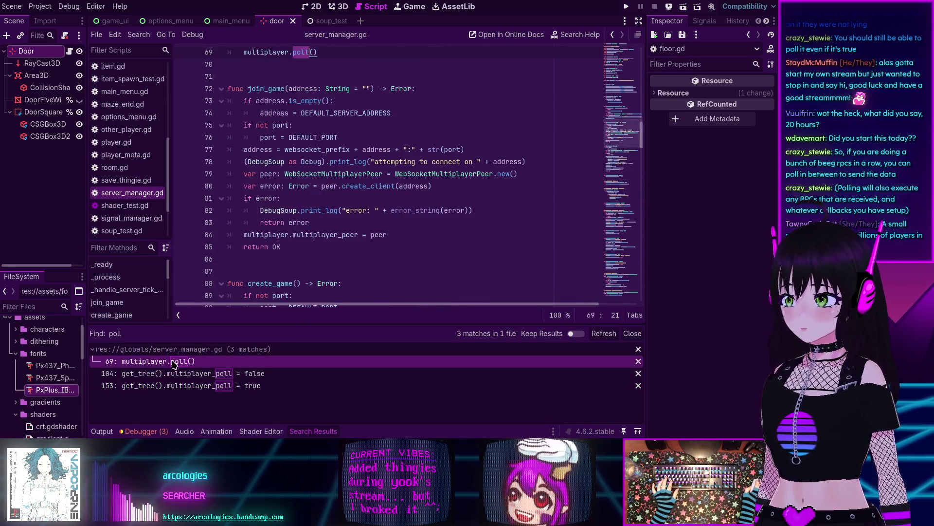
scroll(283, 215, "up", 6)
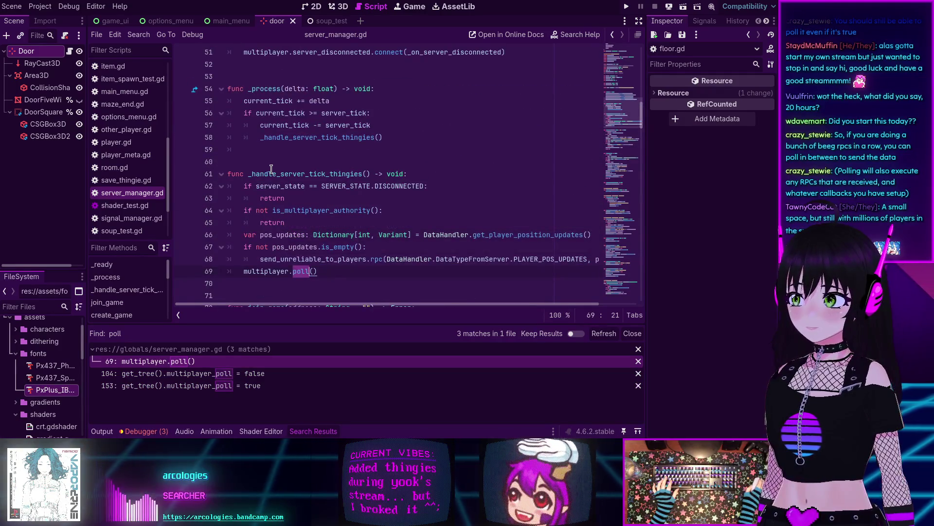
left_click(257, 271, "ctrl")
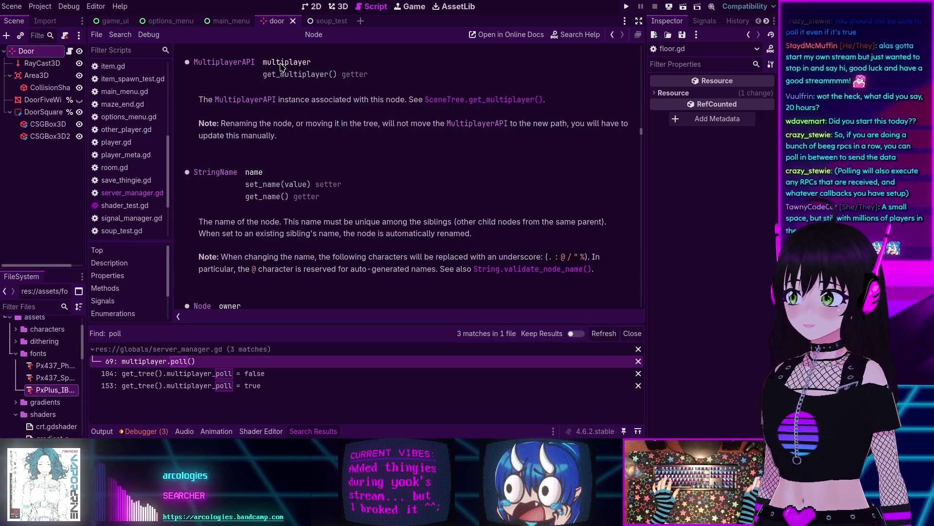
key("alt+Left")
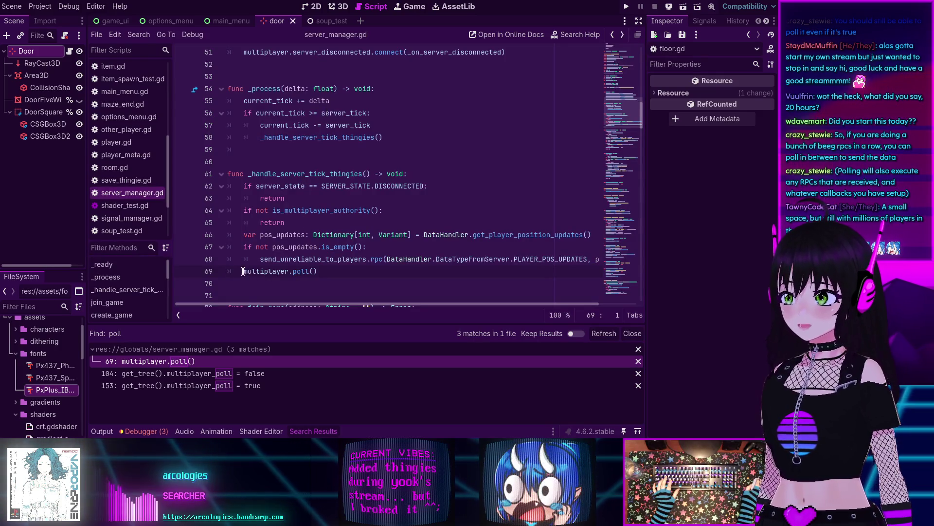
left_click_drag(243, 271, 320, 271)
key("ctrl+c")
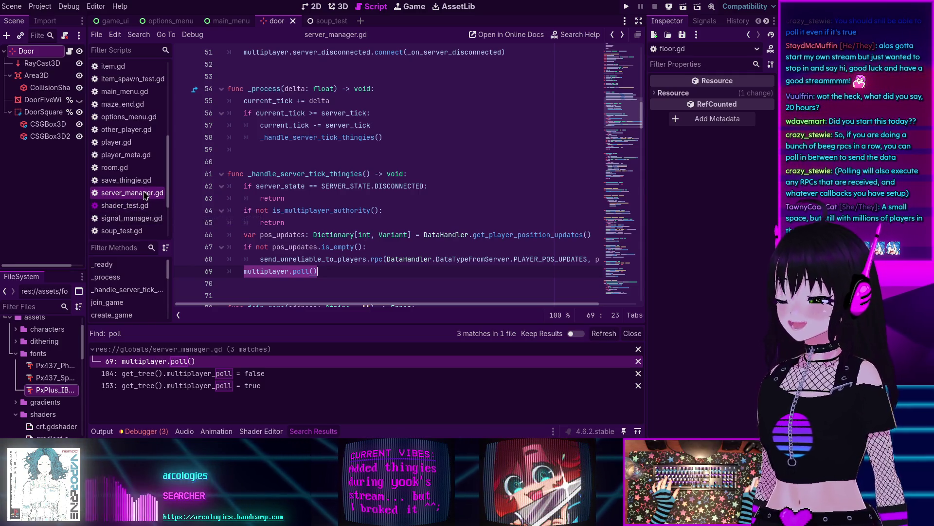
scroll(122, 181, "up", 5)
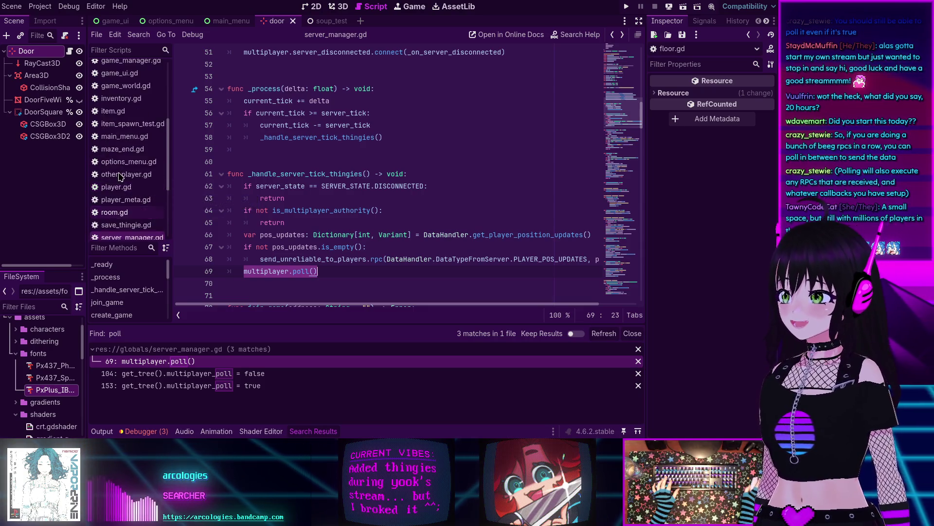
Step: Open floor_manager.gd, jump from the ERR_OUT_OF_MEMORY error to floor.gd line 395, and add a line below
scroll(120, 176, "up", 2)
left_click(122, 156)
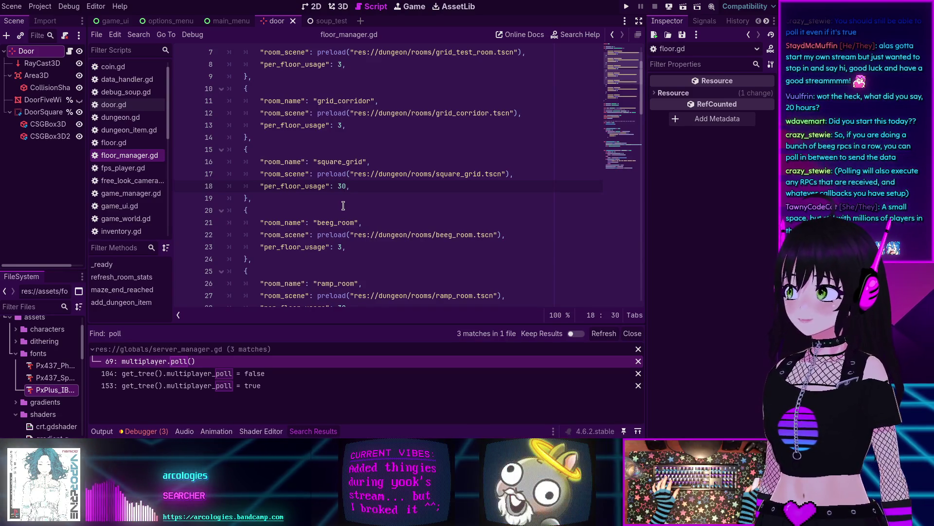
scroll(343, 205, "up", 1)
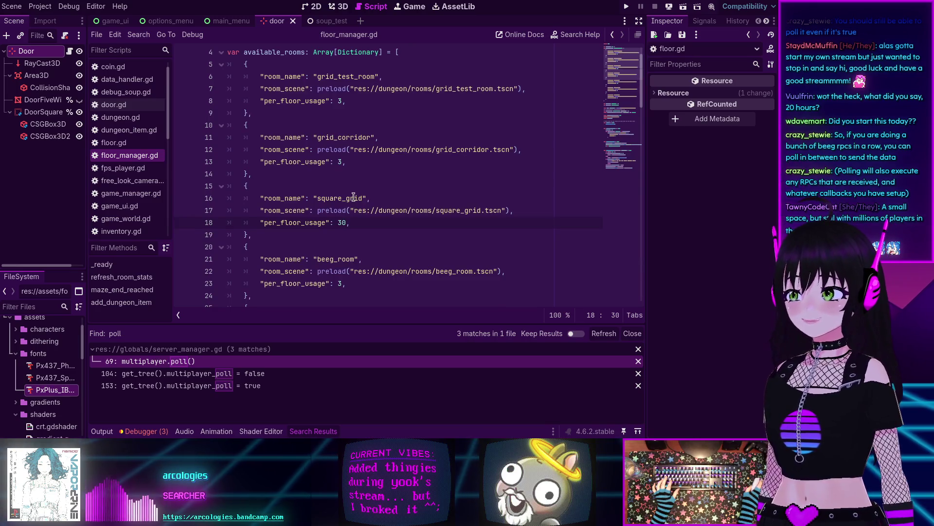
scroll(354, 202, "down", 10)
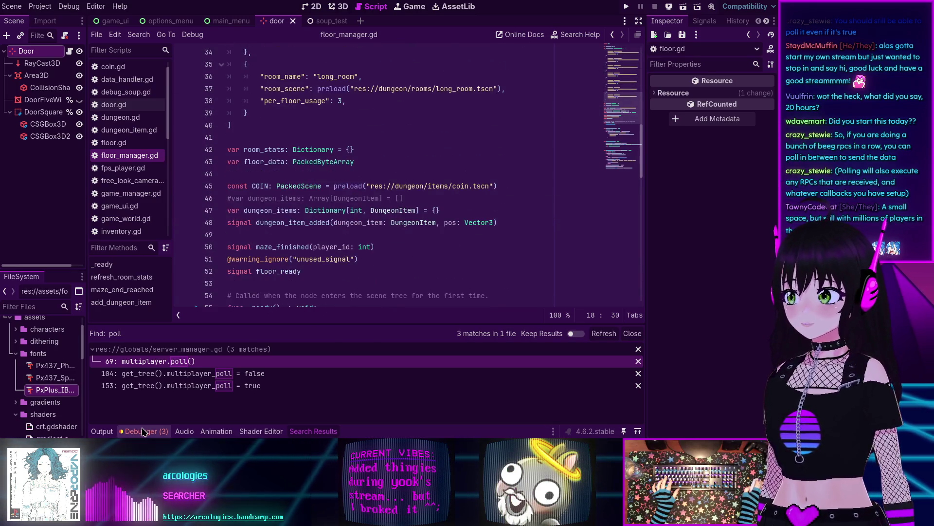
left_click(144, 432)
left_click(195, 388)
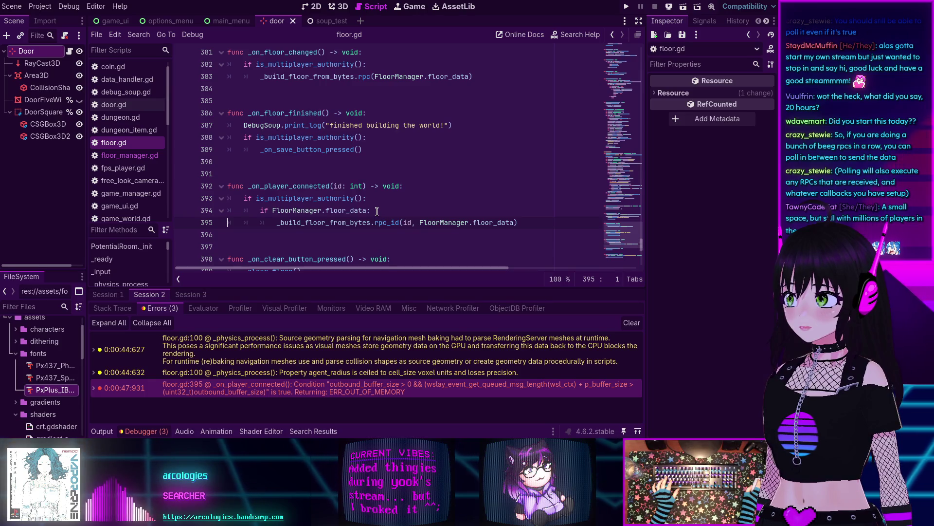
key("End")
key("Return")
Step: Add multiplayer.poll() below and above the _build_floor_from_bytes.rpc_id send, then save floor.gd
type("multiplayer.poll()")
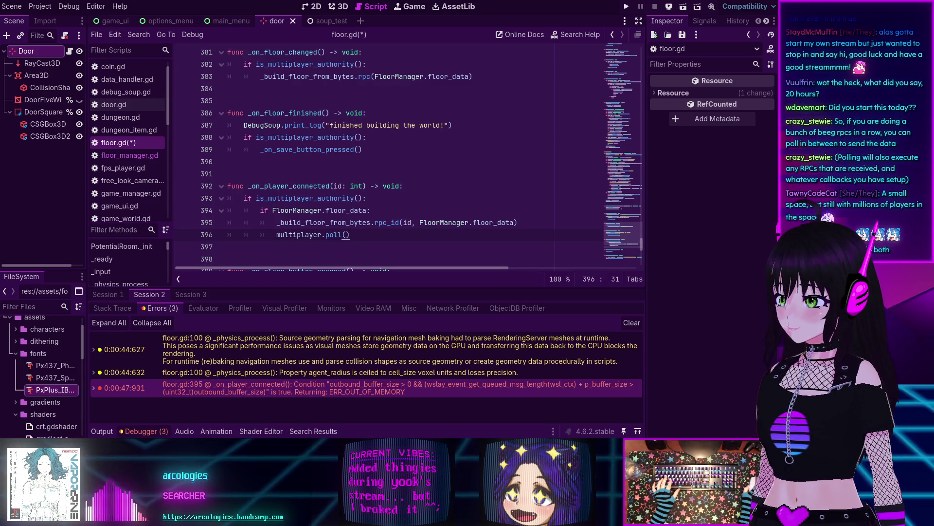
key("Return")
key("ctrl+v")
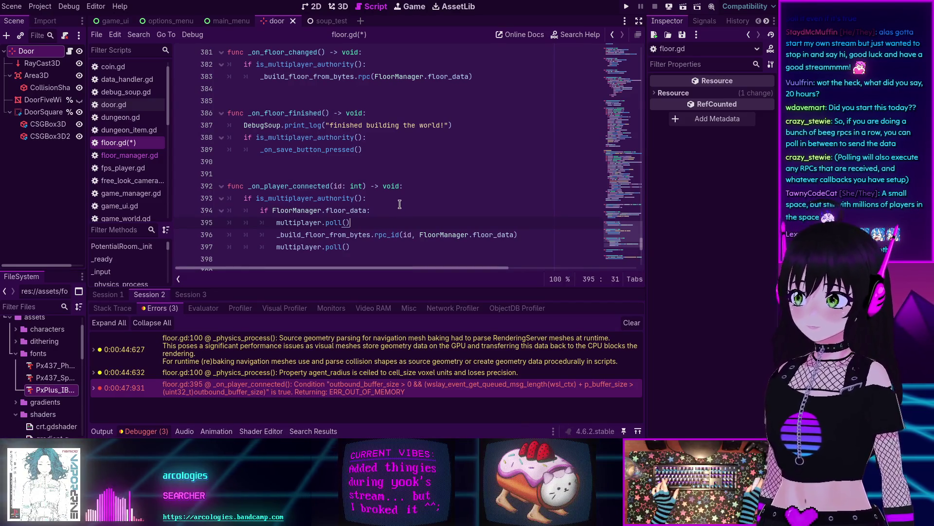
key("ctrl+s")
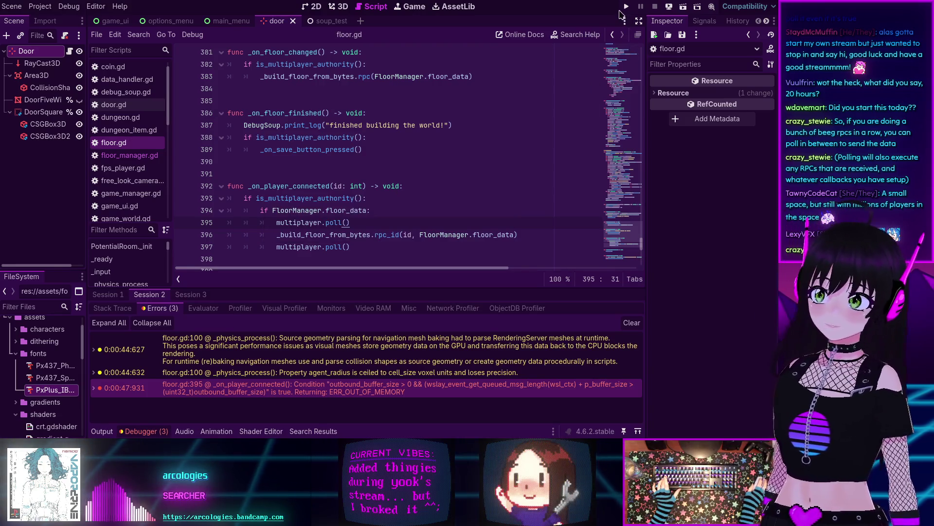
Step: Run the MiniMMO project, join the game, submit a new character and connect to the server
left_click(626, 6)
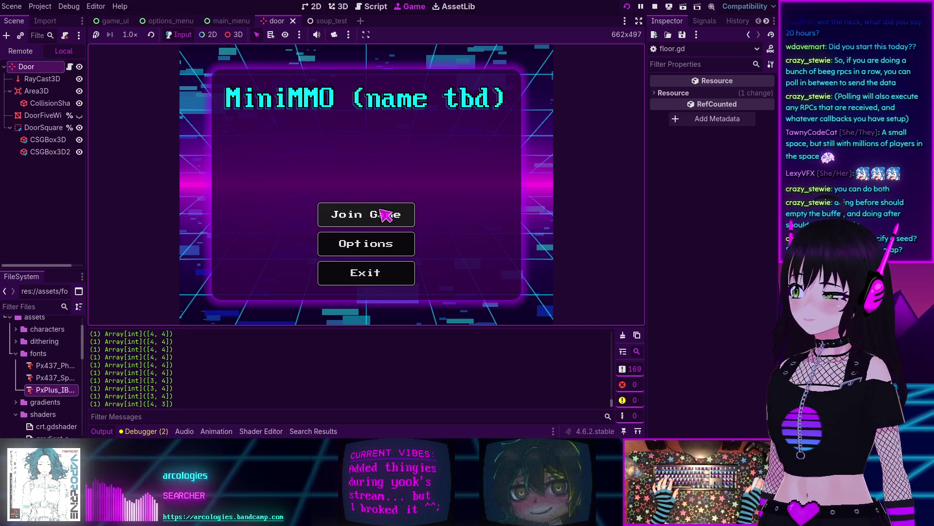
left_click(392, 219)
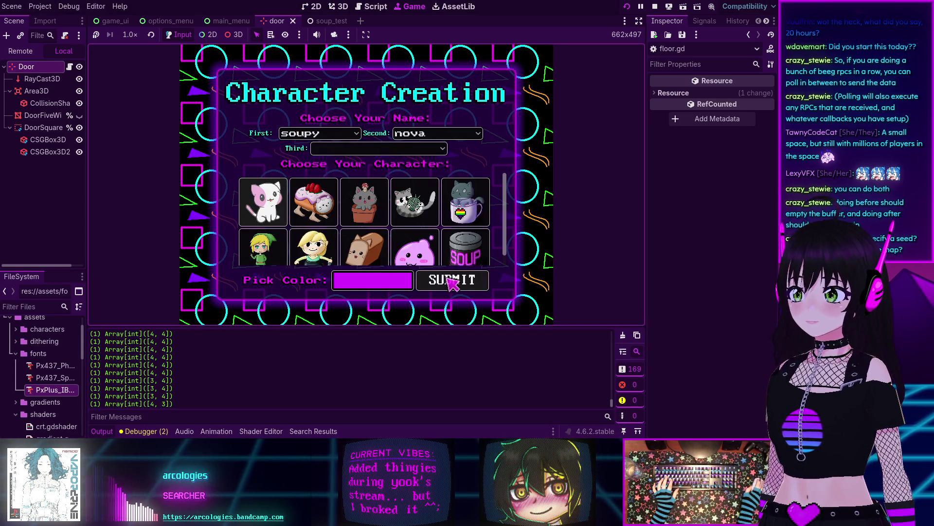
left_click(453, 283)
left_click(362, 220)
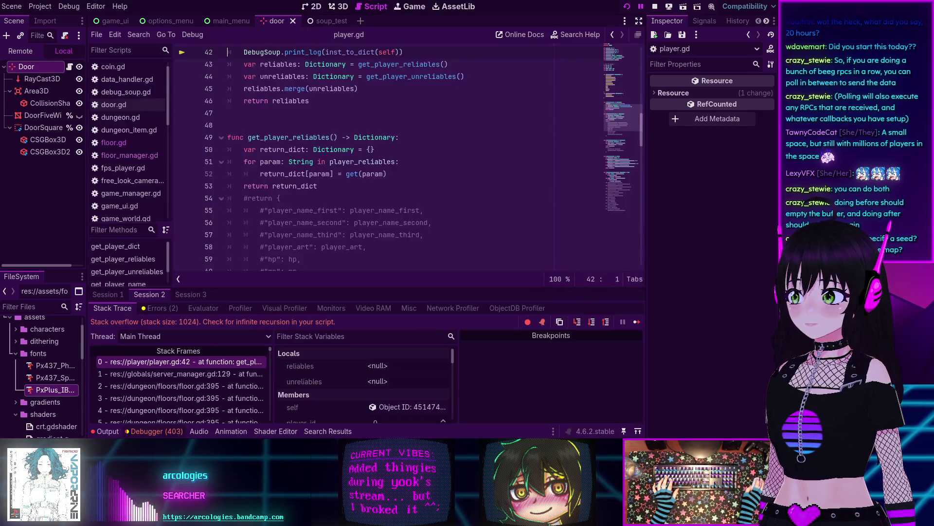
Step: Reopen the Debugger panel and switch from session 2's stack overflow to Session 1
mouse_move(353, 215)
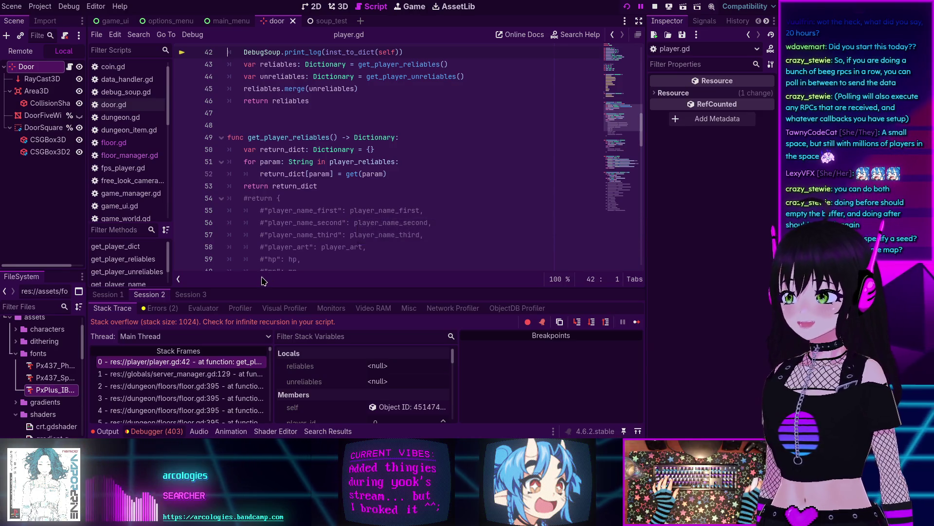
scroll(324, 149, "up", 2)
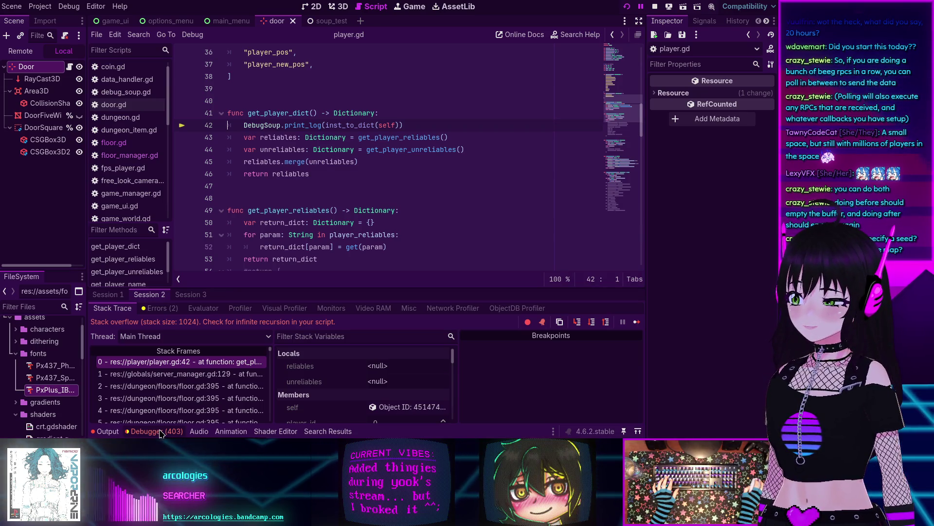
left_click(161, 433)
left_click(161, 432)
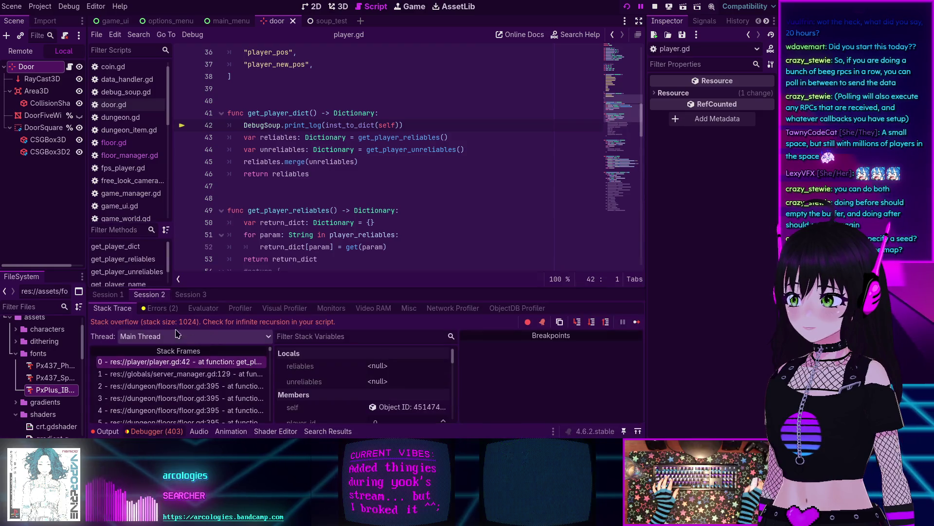
left_click(163, 308)
left_click(108, 309)
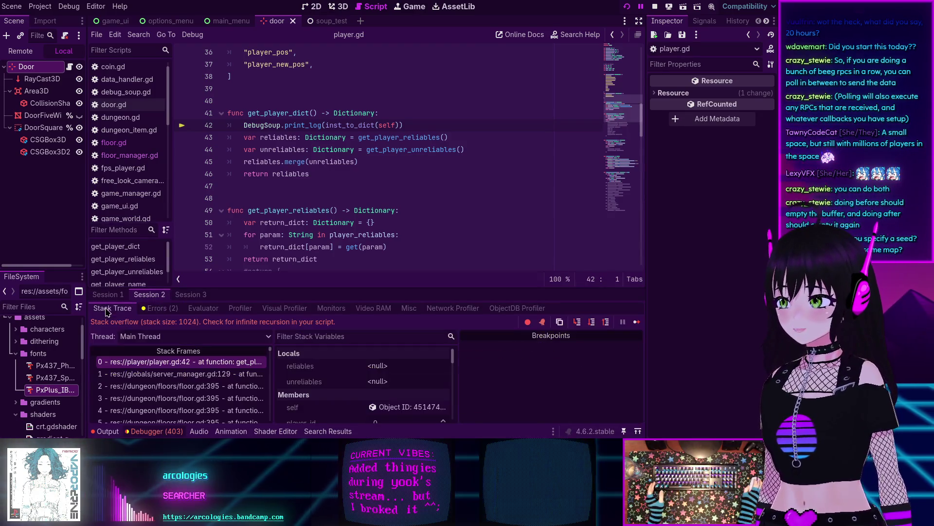
left_click(109, 295)
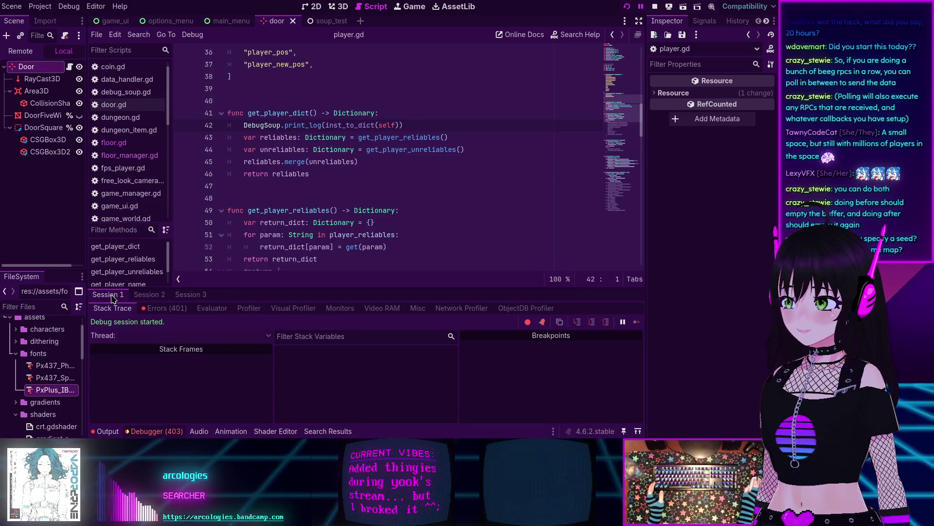
Step: Expand Session 1's 'Invalid sync packet received' error details, then return to Session 2's stack trace
left_click(150, 307)
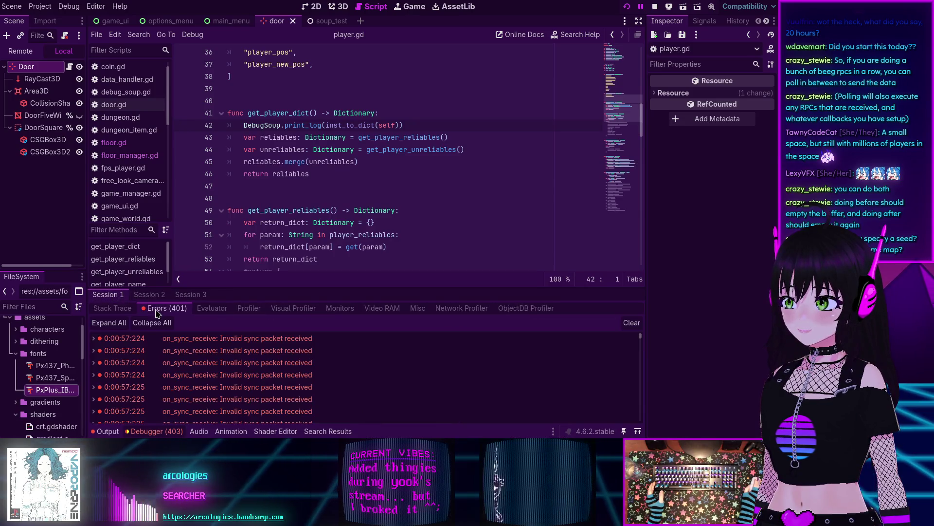
left_click(227, 340)
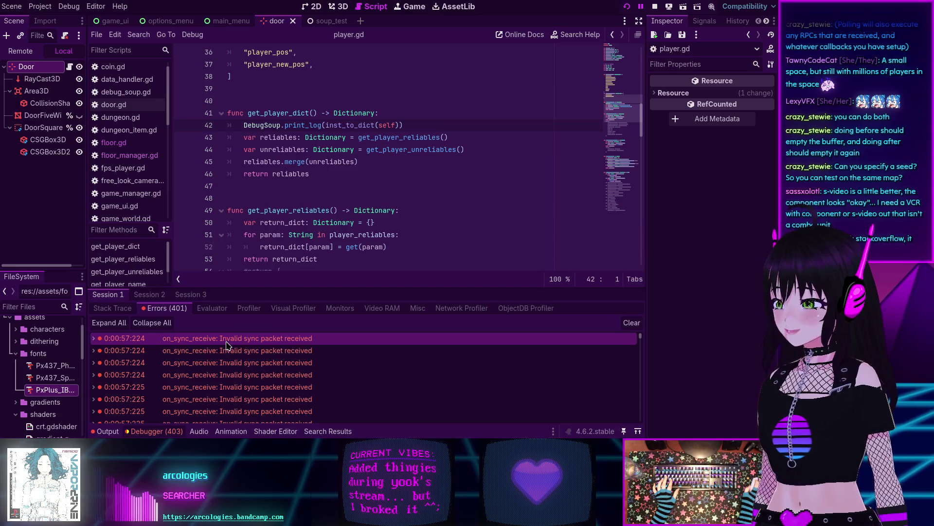
double_click(214, 352)
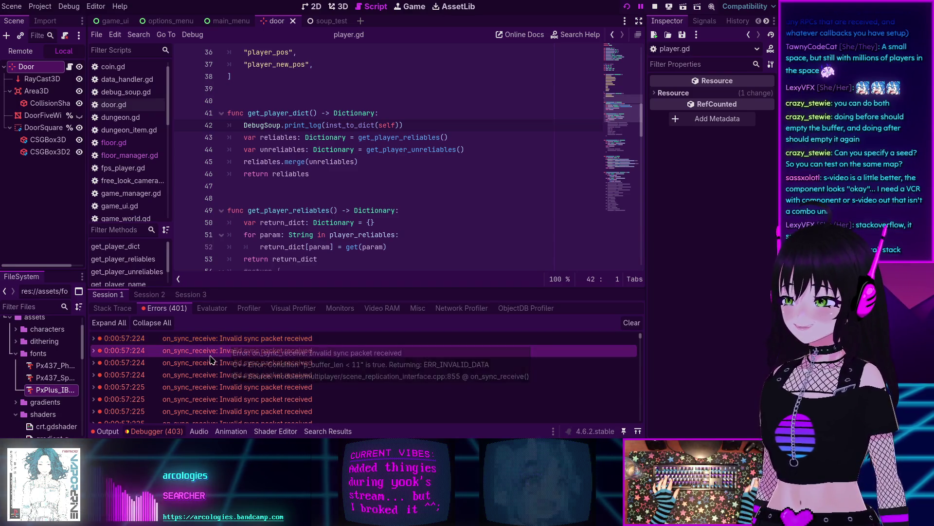
double_click(211, 355)
double_click(211, 357)
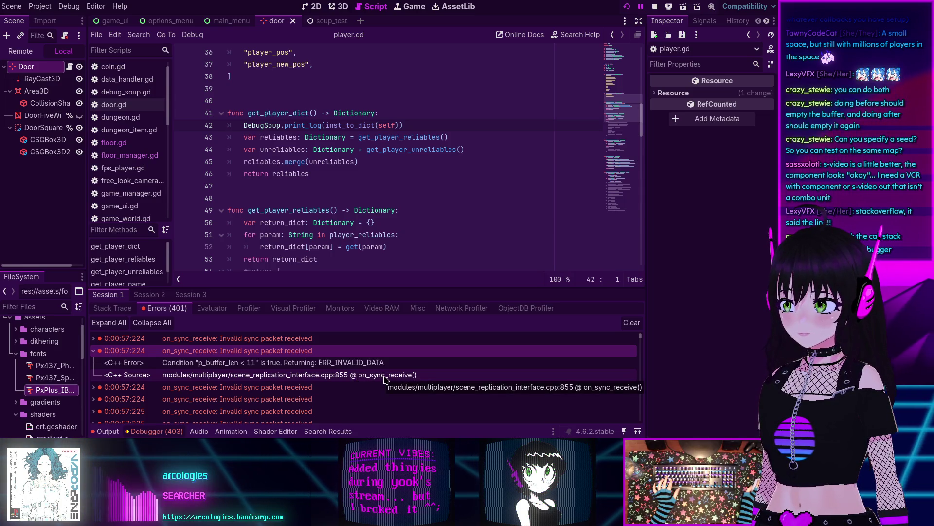
left_click(103, 310)
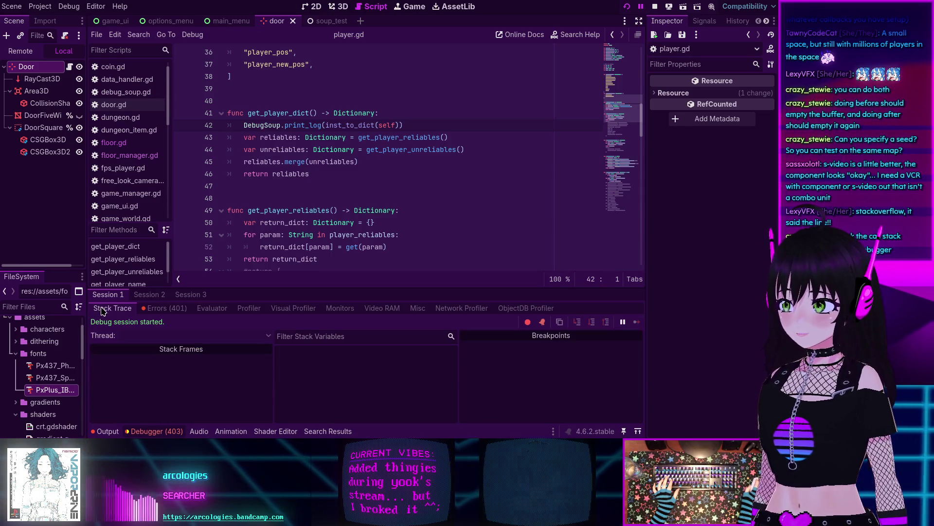
left_click(147, 295)
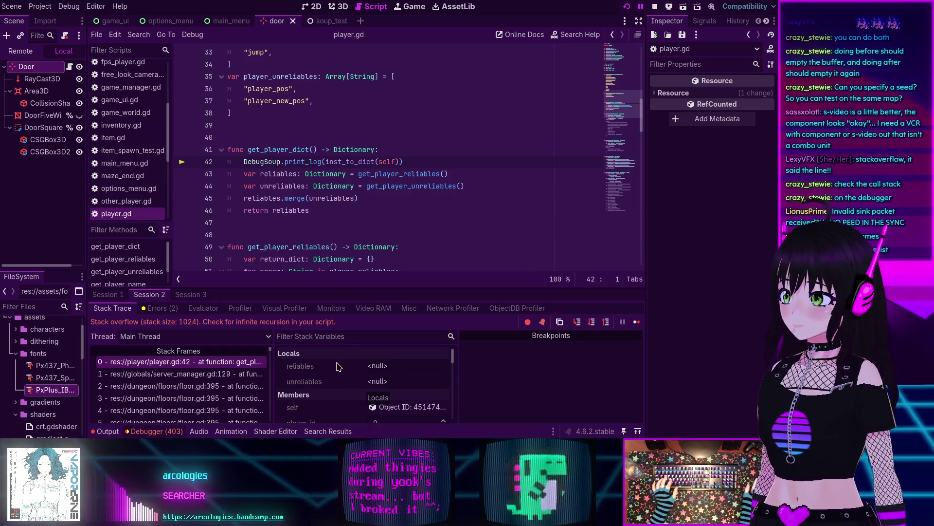
Step: Scroll the stack trace and inspect the floor.gd line 395 frame
scroll(195, 374, "down", 3)
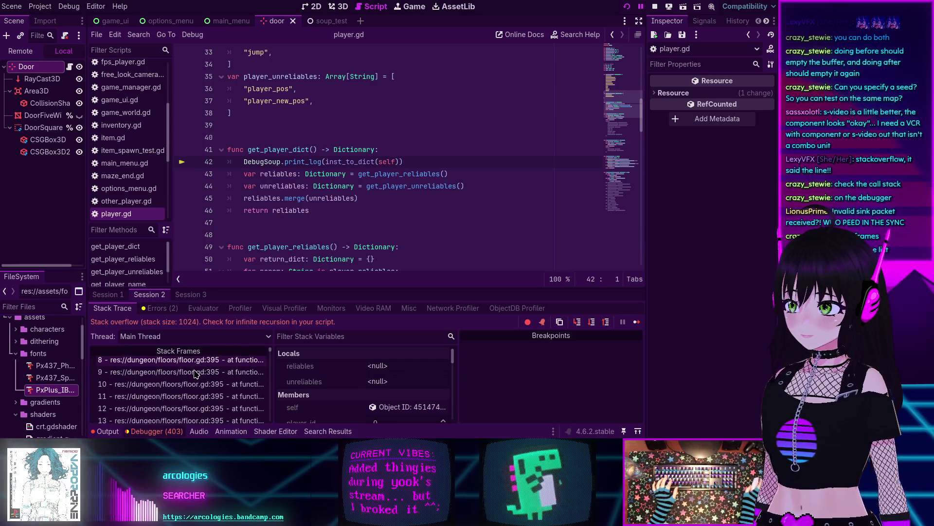
scroll(196, 374, "down", 5)
left_click(180, 380)
scroll(180, 385, "down", 1)
scroll(180, 385, "down", 8)
scroll(180, 384, "down", 3)
left_click_drag(271, 352, 270, 424)
Step: Compare server_manager.gd frames 1022 (line 69) and 1023 (line 58) repeatedly
left_click(211, 415)
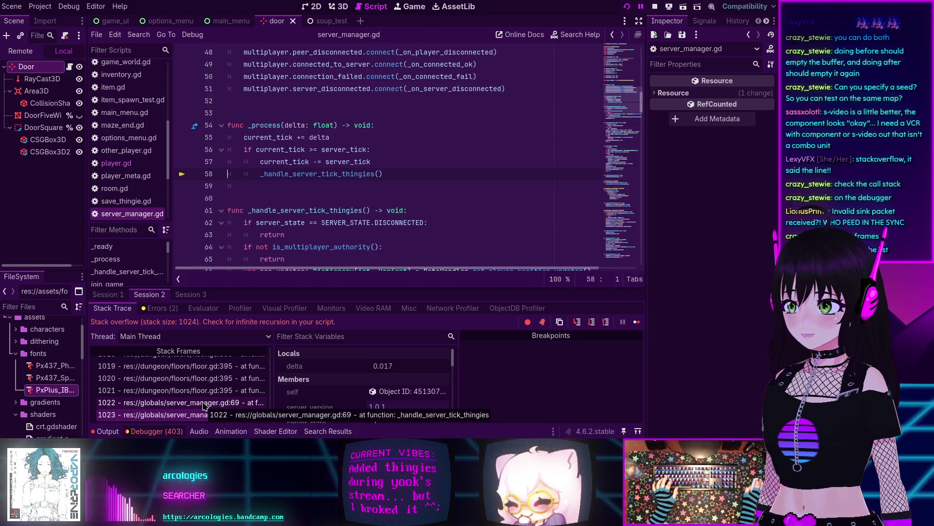
left_click(203, 403)
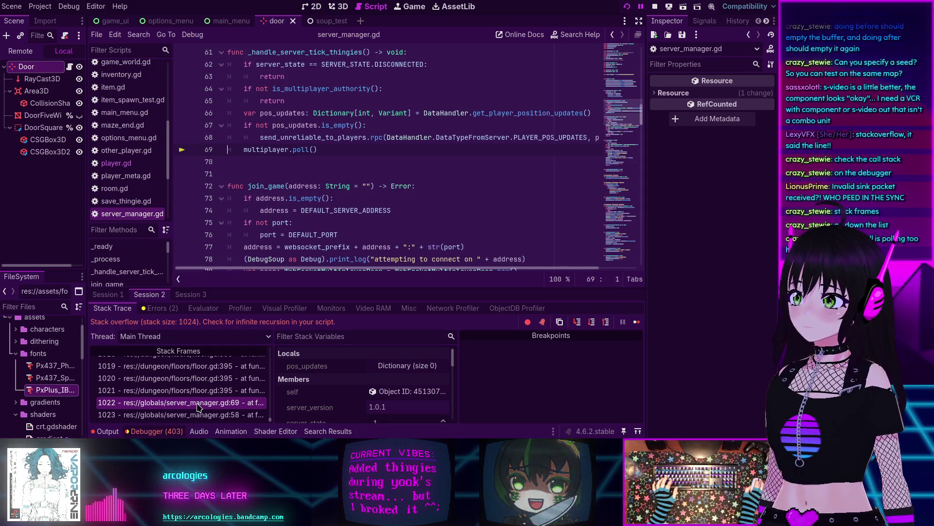
left_click(199, 409)
left_click(202, 405)
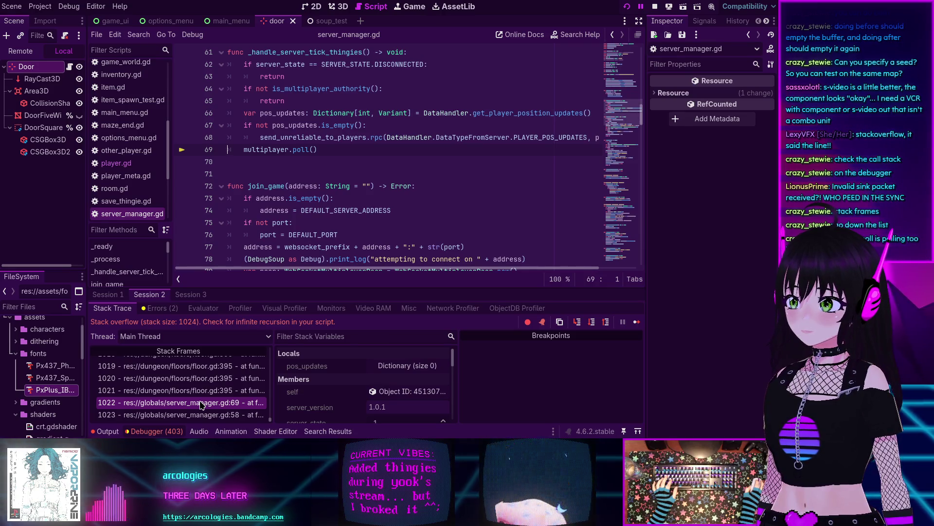
left_click(199, 410)
left_click(199, 404)
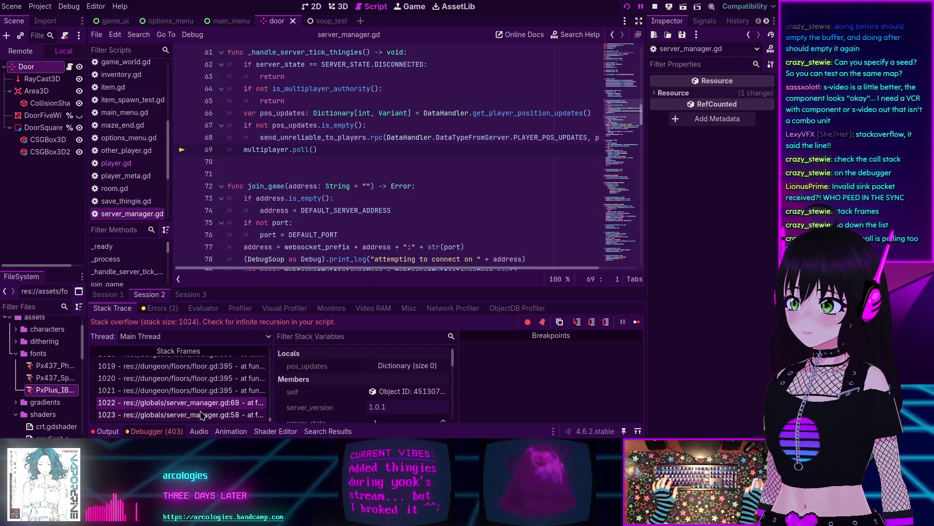
left_click(200, 415)
left_click(199, 403)
left_click(200, 415)
left_click(198, 403)
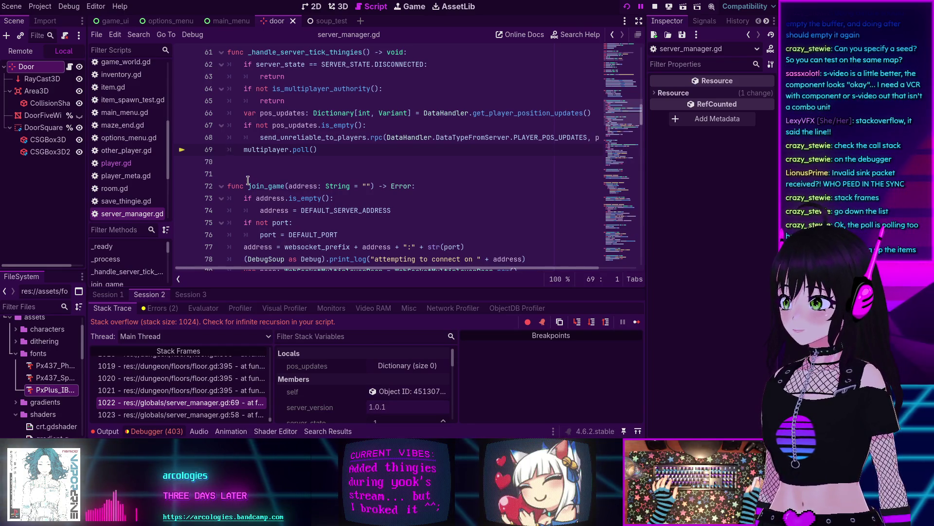
Step: Go to frame 1021 at floor.gd line 395, dismiss the rpc_id documentation popup, and scroll up
left_click(195, 391)
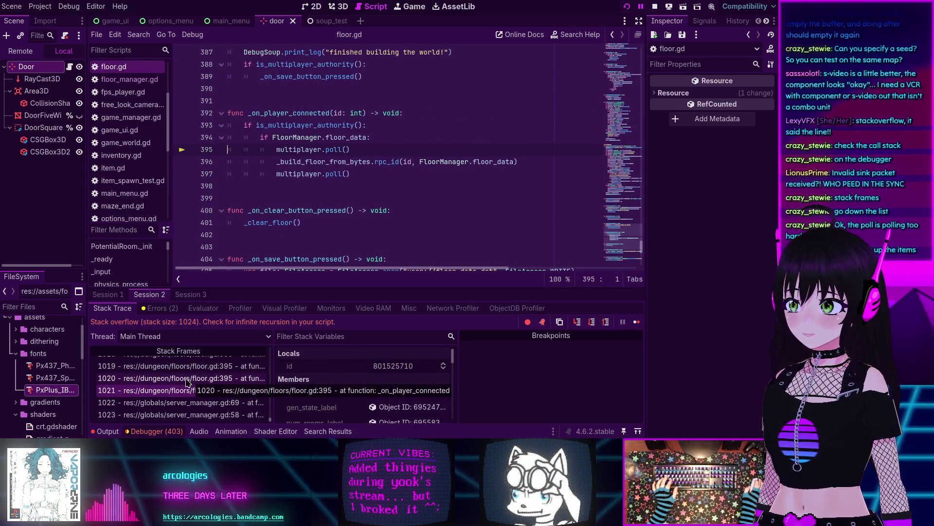
left_click(176, 415)
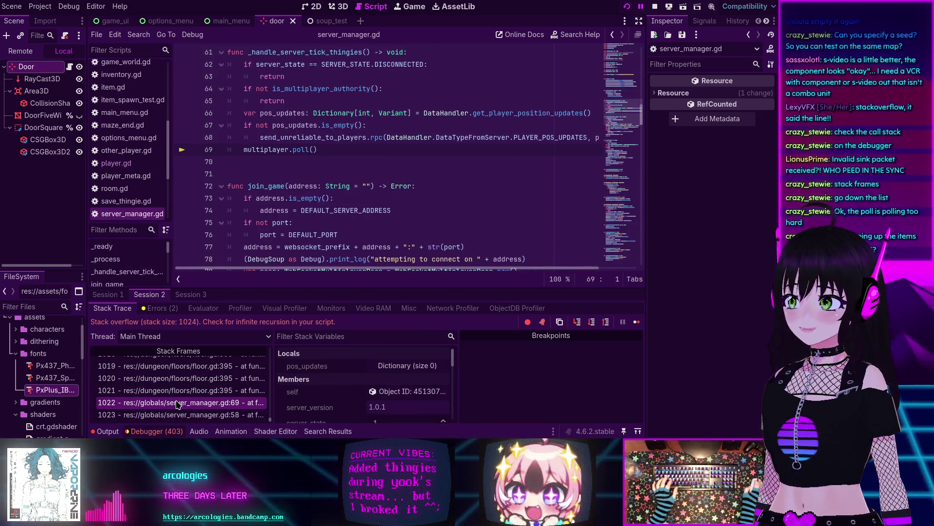
left_click(179, 391)
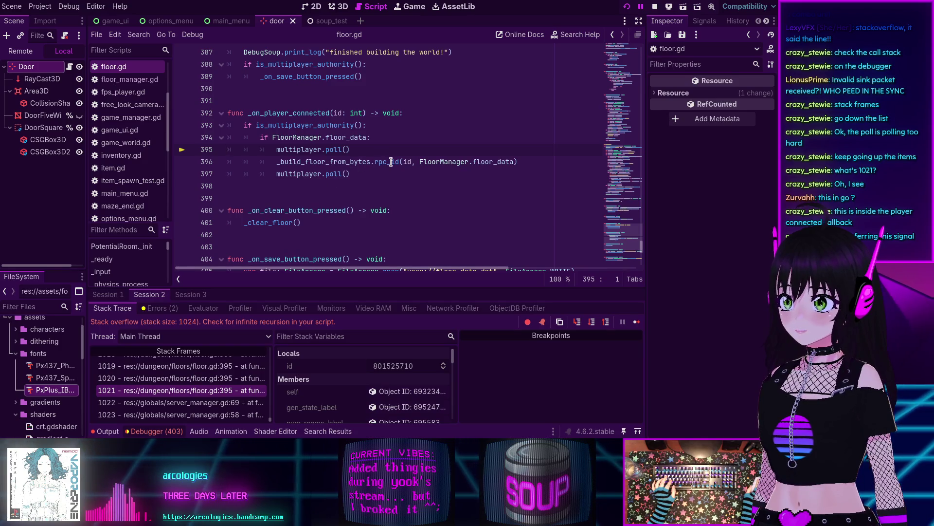
mouse_move(390, 162)
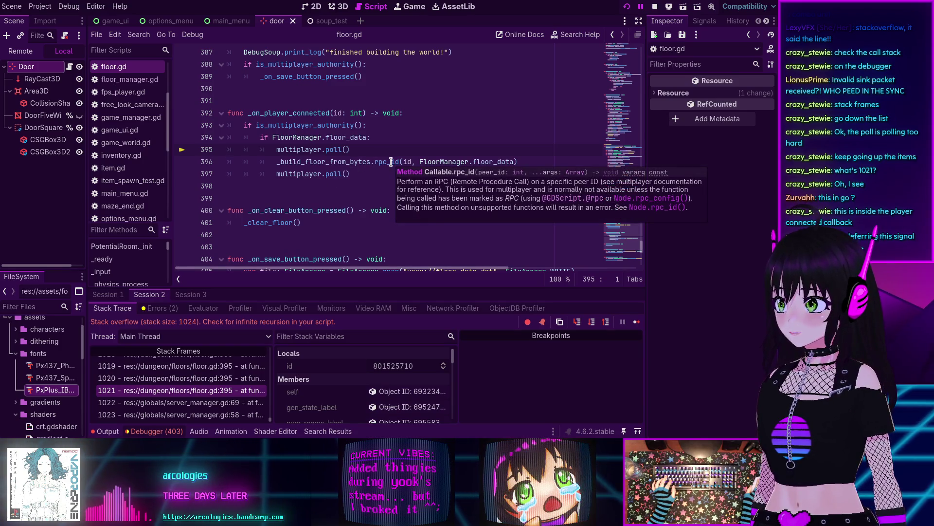
left_click(530, 161)
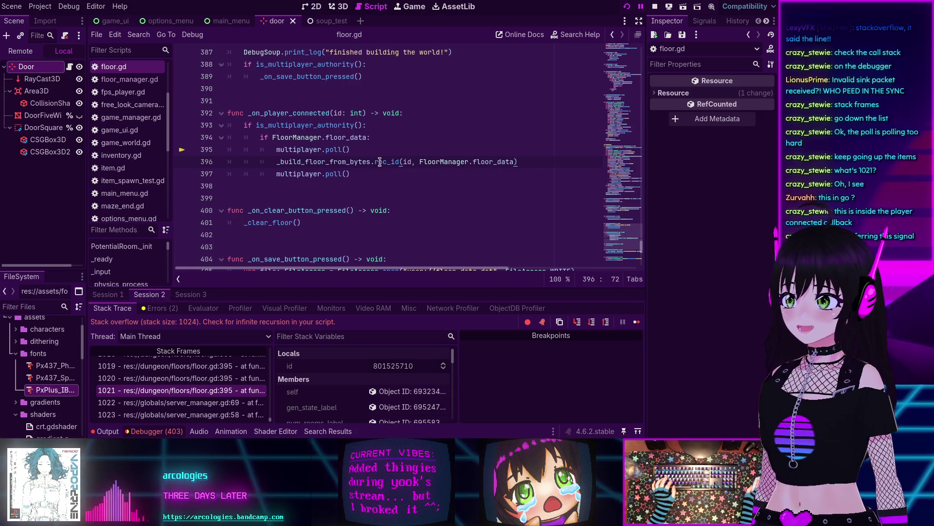
mouse_move(377, 162)
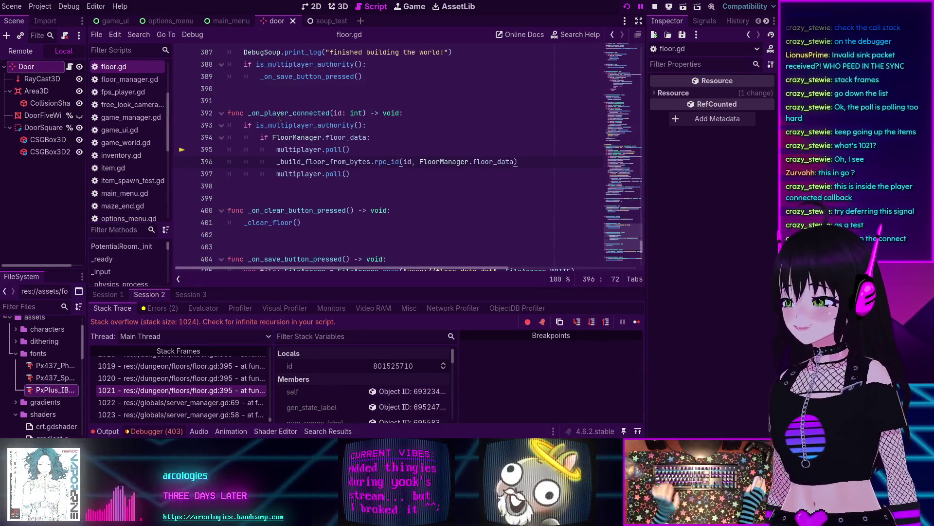
mouse_move(292, 140)
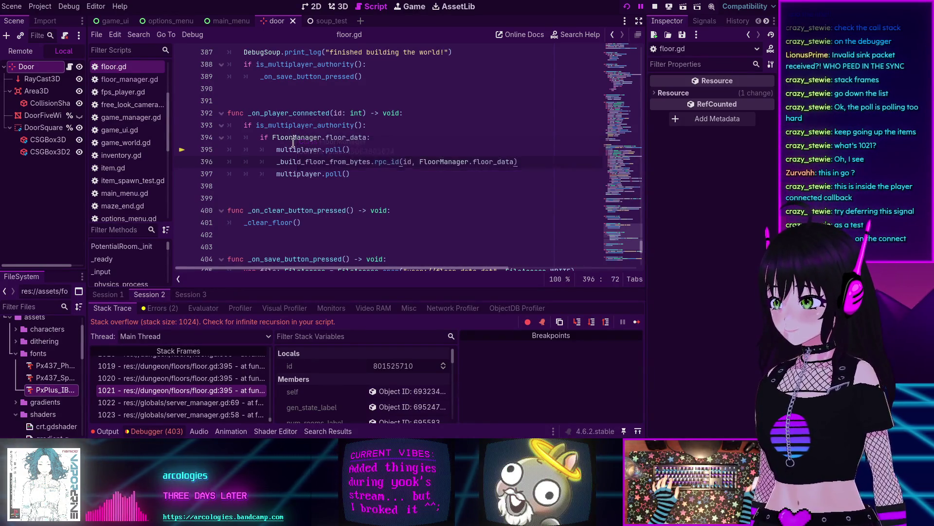
scroll(626, 211, "up", 7)
mouse_move(626, 210)
left_mouse_down()
mouse_move(626, 60)
mouse_move(616, 192)
left_mouse_up()
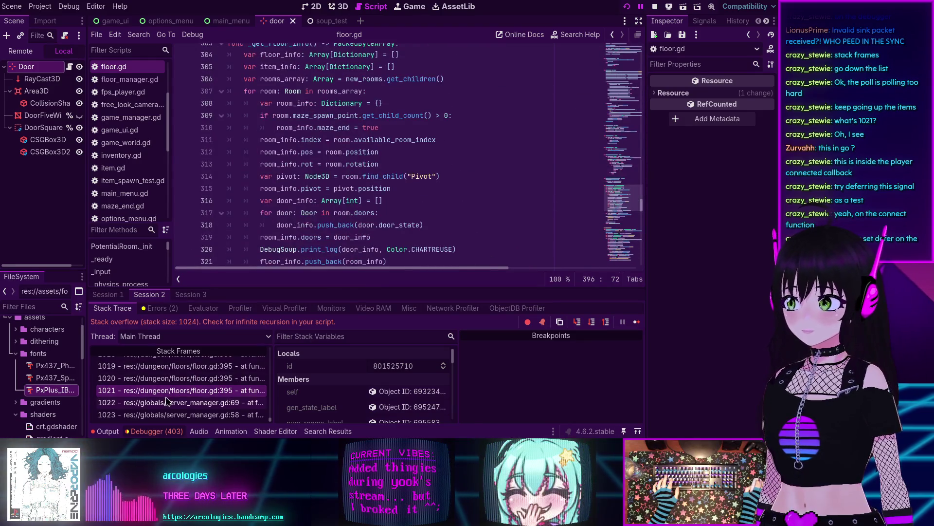
Step: Revisit frame 1022, return to frame 1021, and select the _on_player_connected function name
left_click(168, 398)
left_click(167, 390)
double_click(296, 112)
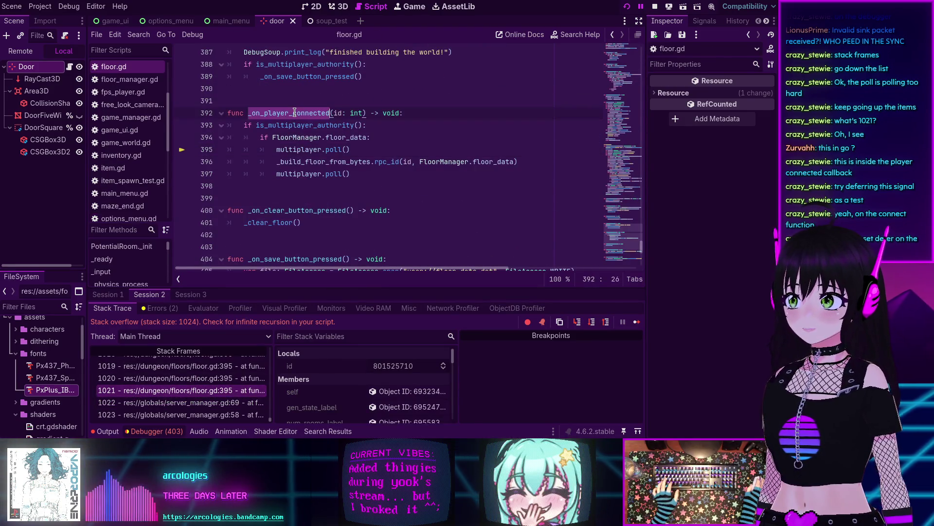
Step: Find where _on_player_connected is connected and put the caret in line 54's connect call
key("ctrl+f")
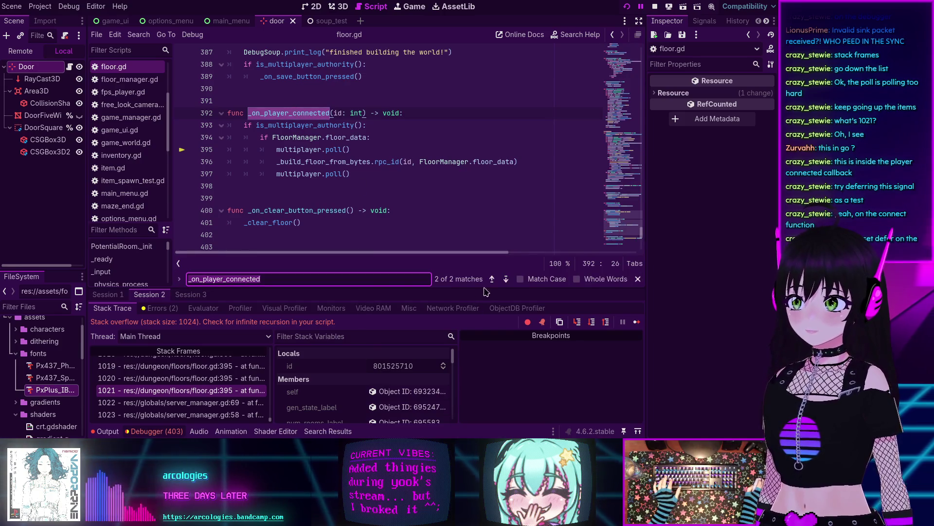
left_click(492, 278)
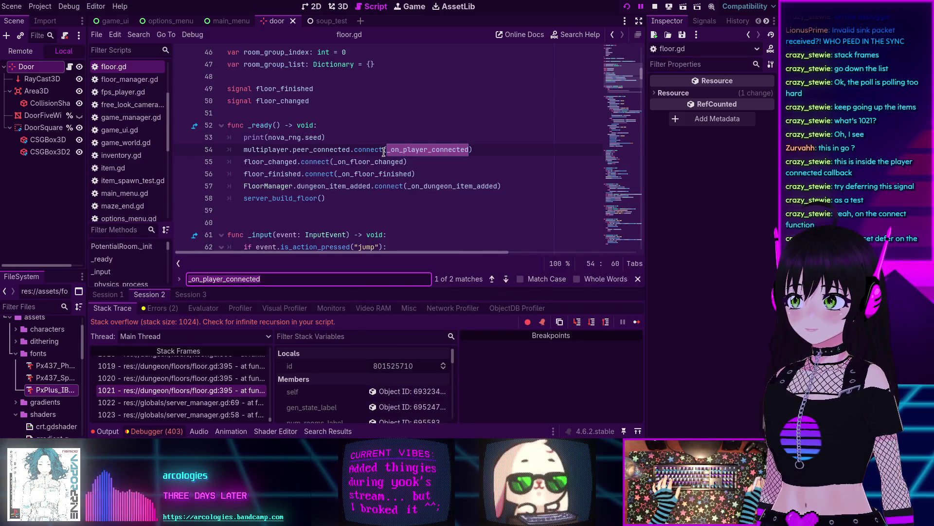
left_click(385, 151)
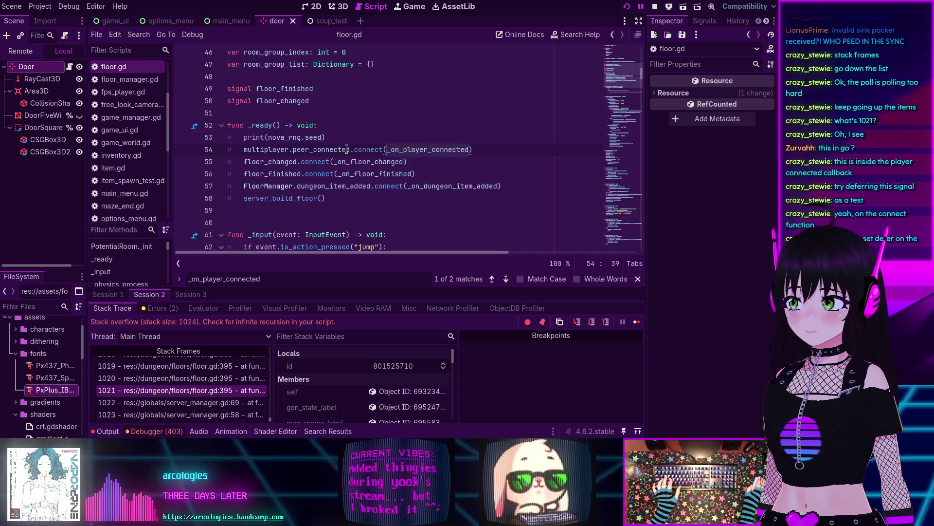
left_click(378, 148)
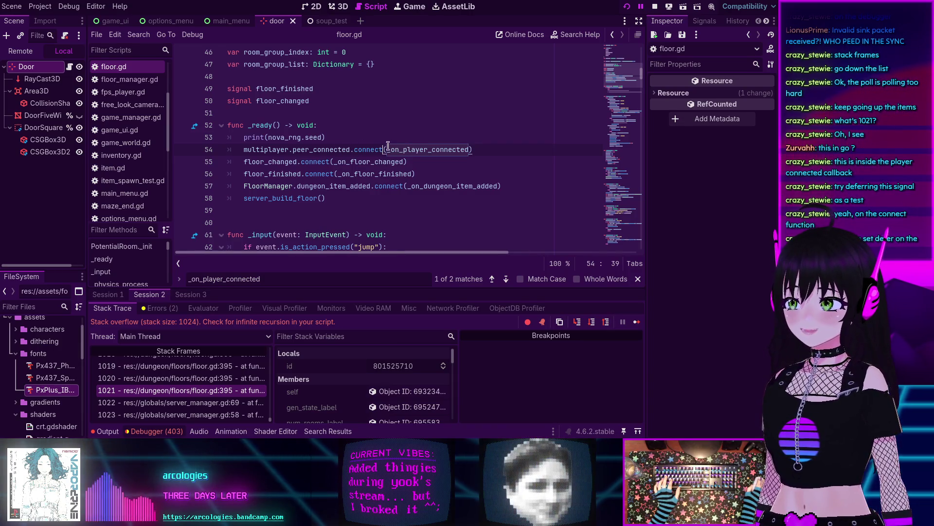
type("_de")
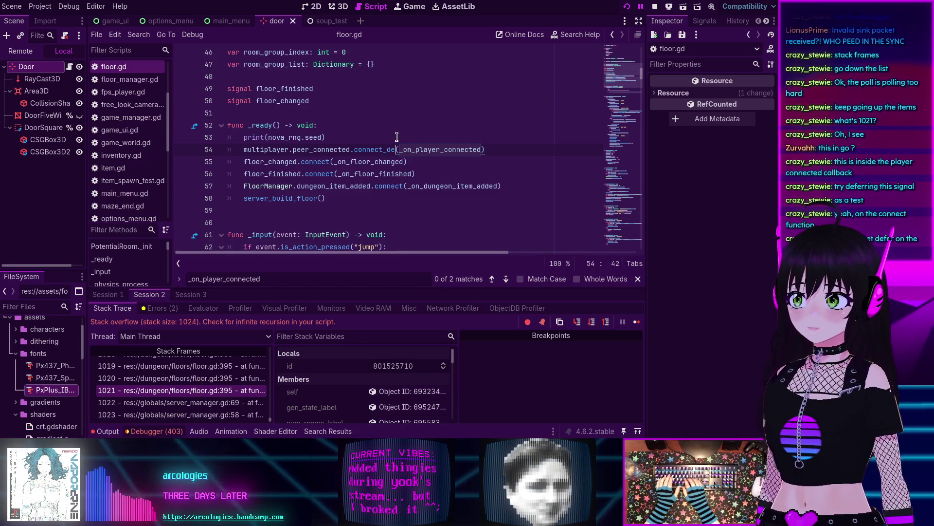
key("BackSpace")
key("BackSpace")
key("BackSpace")
key("BackSpace")
key("BackSpace")
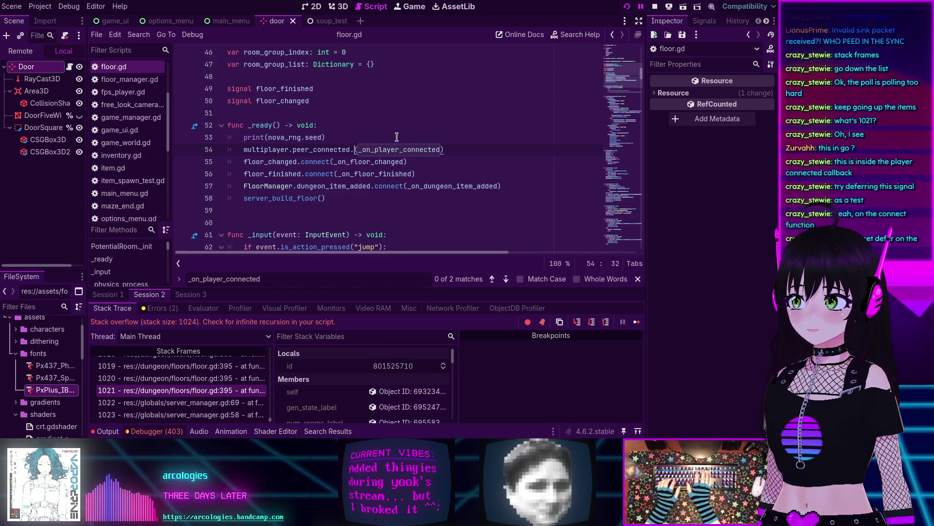
type("connect")
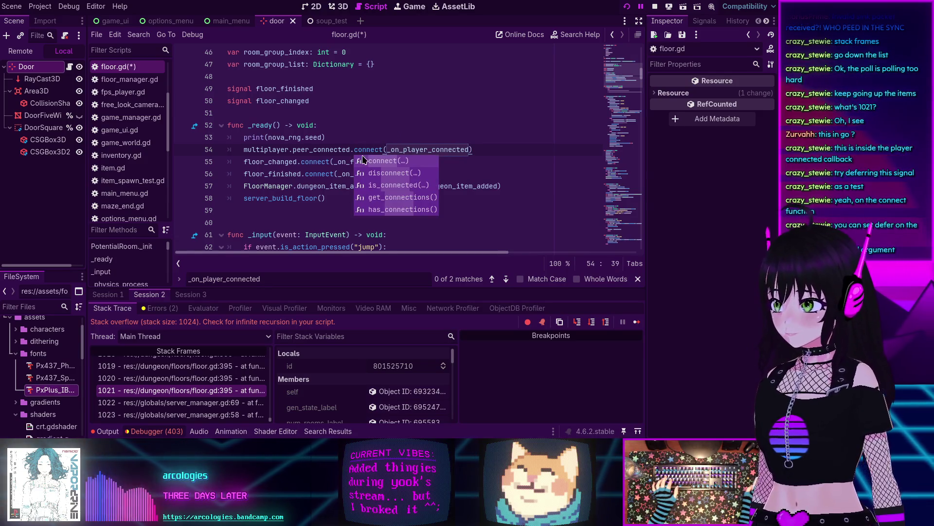
Step: Add a comma after the callback argument and bring up the Signal.connect documentation
left_click(471, 149)
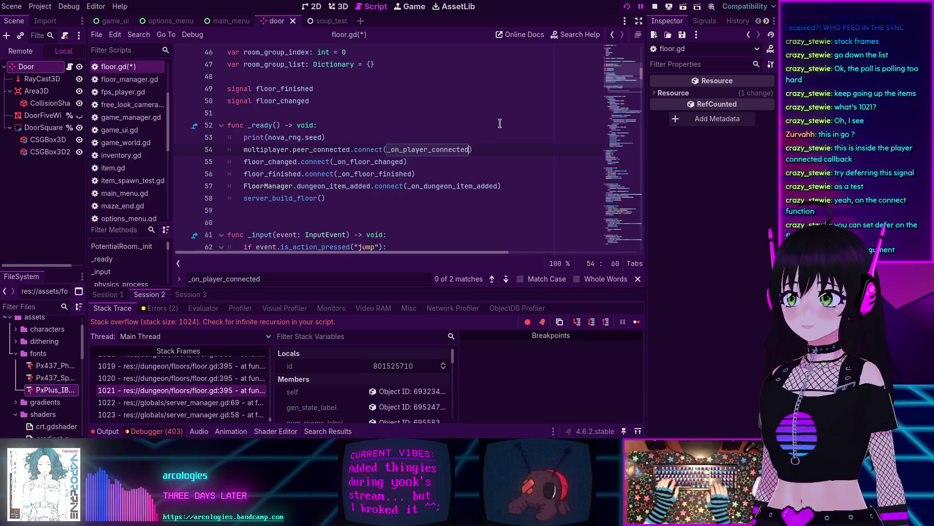
type(",")
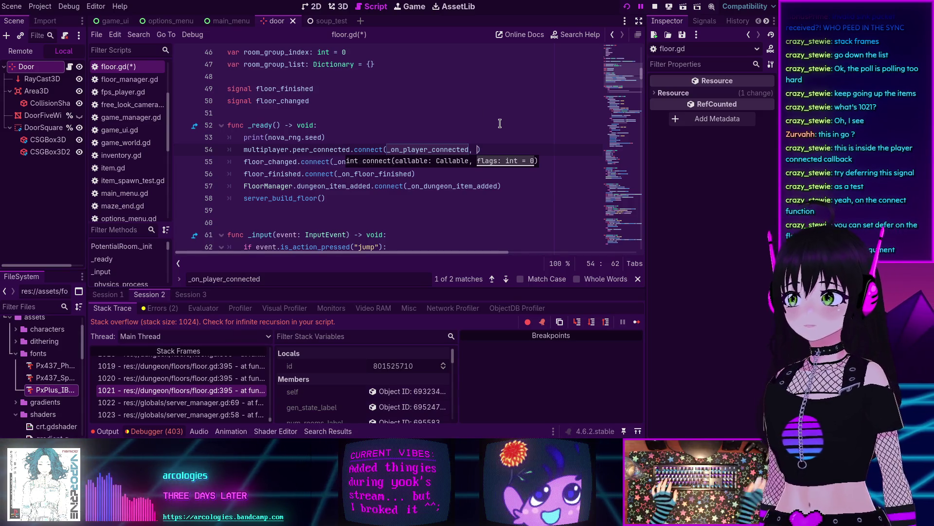
left_click(375, 152, "ctrl")
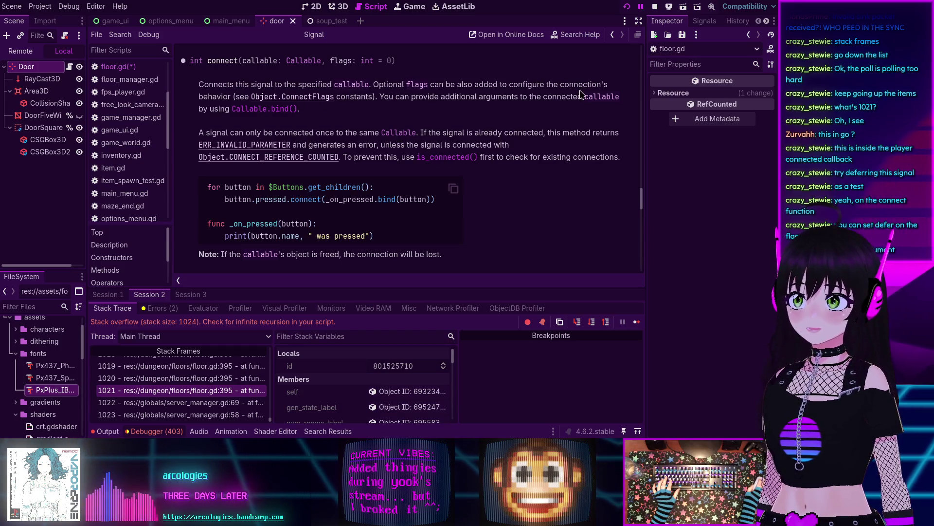
Step: Copy CONNECT_DEFERRED from the ConnectFlags docs and paste it as line 54's connect flag
left_click(281, 99)
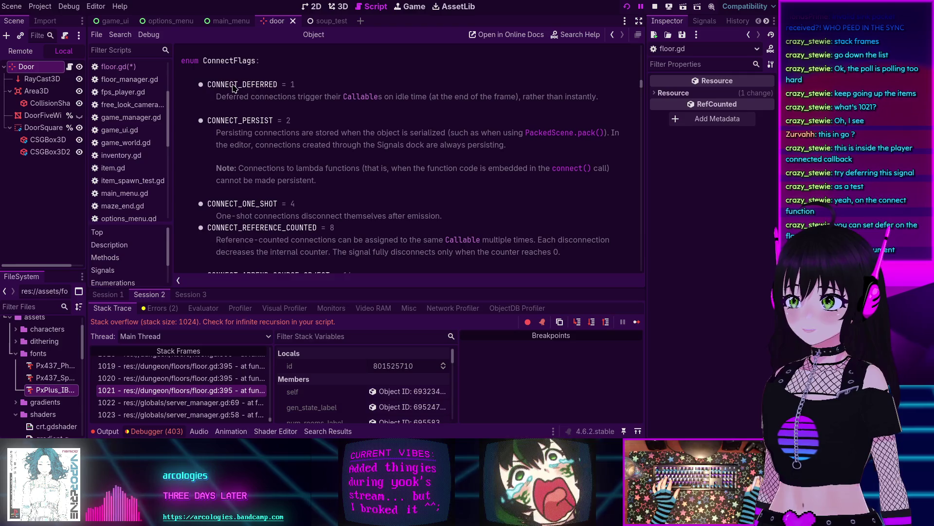
double_click(235, 86)
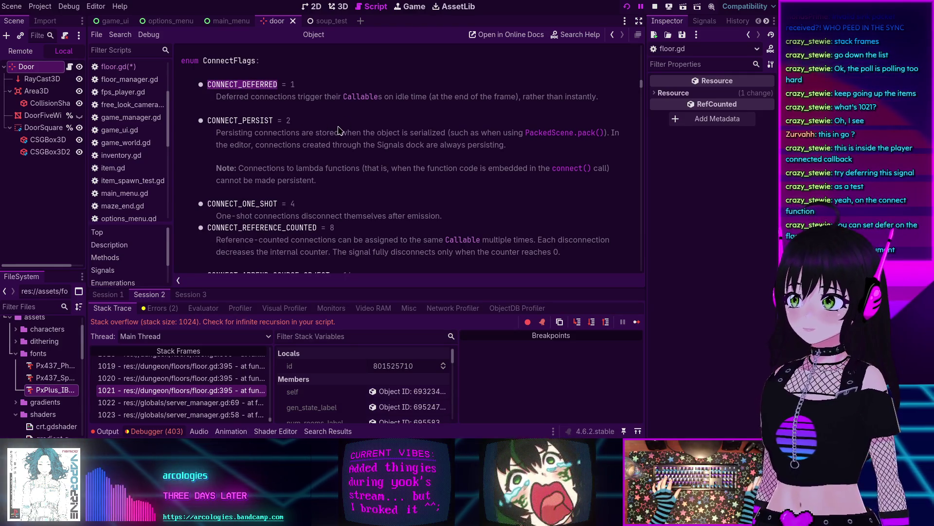
left_click(613, 35)
left_click(612, 35)
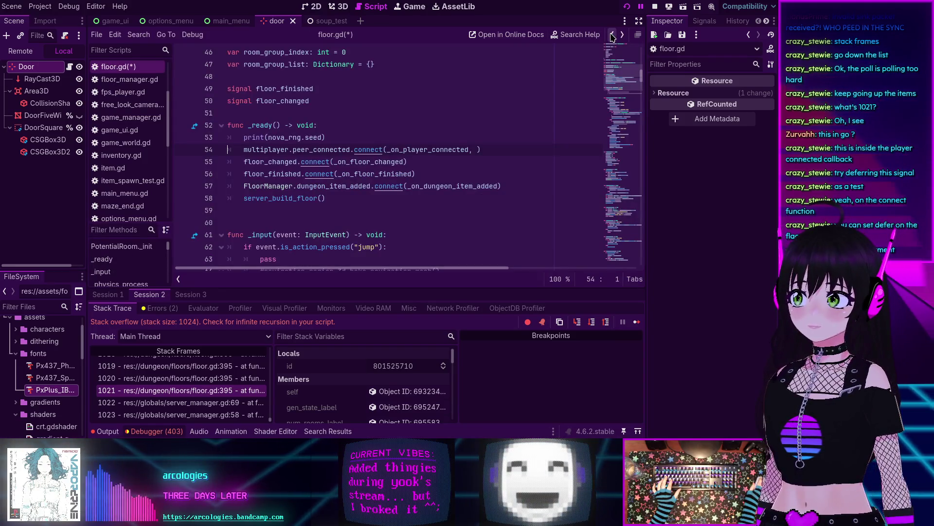
left_click(477, 149)
key("ctrl+v")
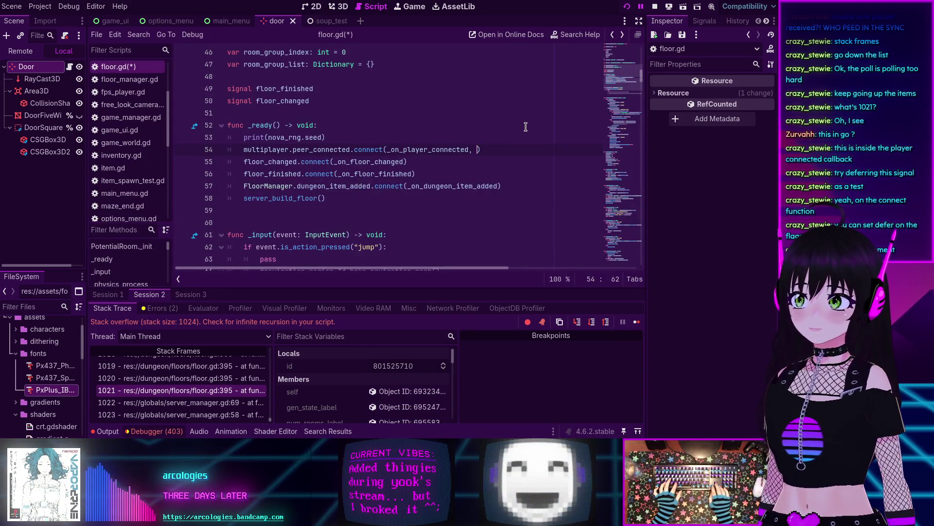
type("CONNECT_DEFERRED")
Step: Save floor.gd, stop the crashed debug session, and relaunch the project
key("ctrl+s")
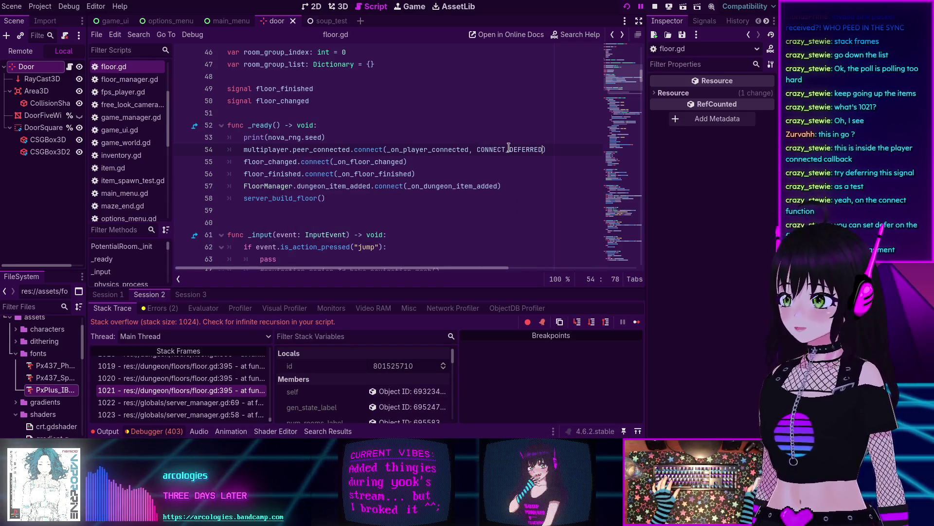
left_click(654, 7)
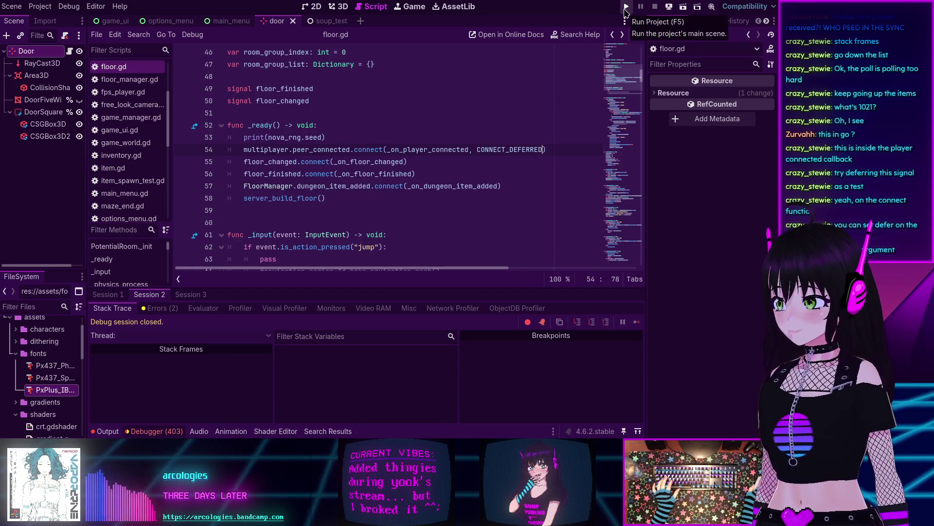
left_click(627, 7)
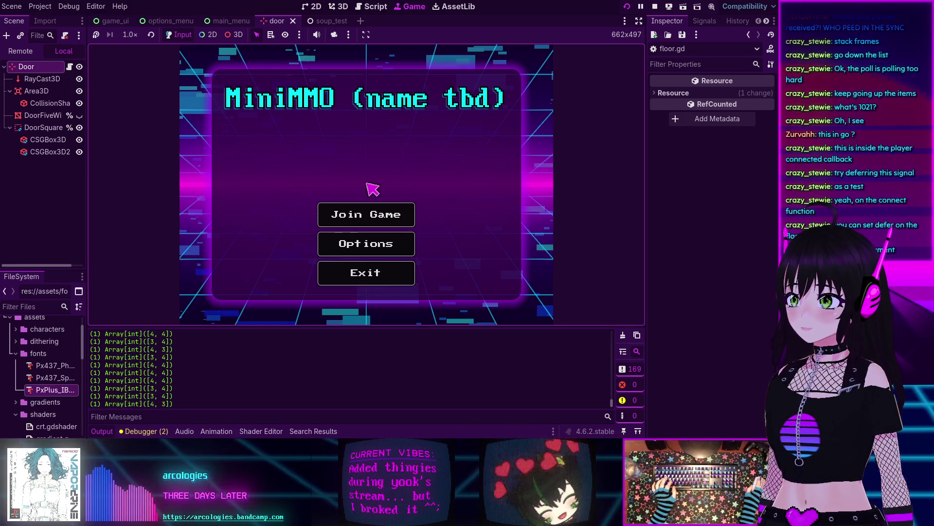
Step: Join the game with a newly submitted character and connect to the server
left_click(341, 214)
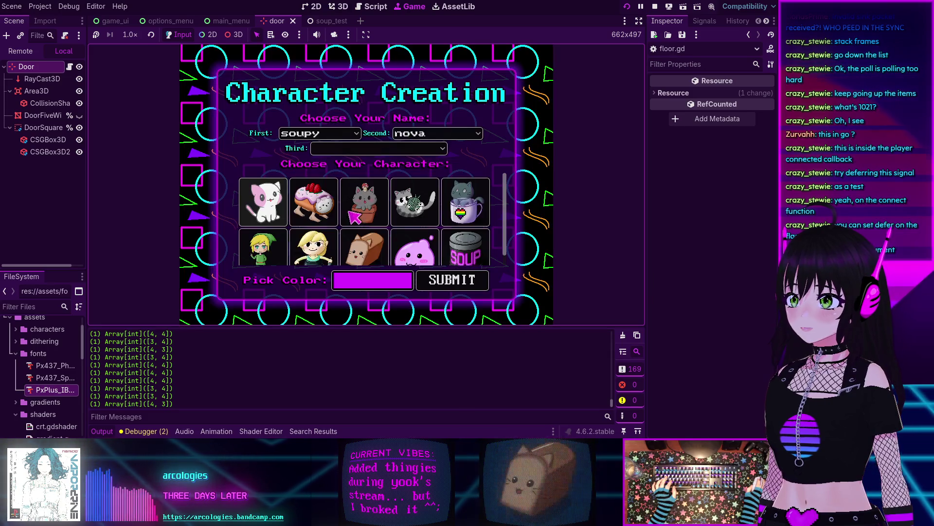
left_click(447, 277)
left_click(389, 220)
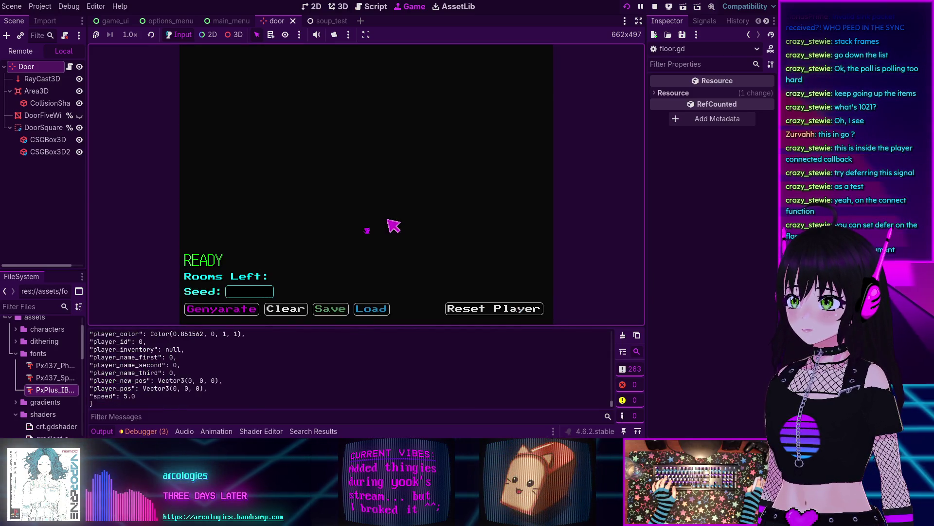
Step: In the debugger's Errors list, jump to the floor.gd:396 ERR_OUT_OF_MEMORY line
left_click(141, 431)
left_click(159, 308)
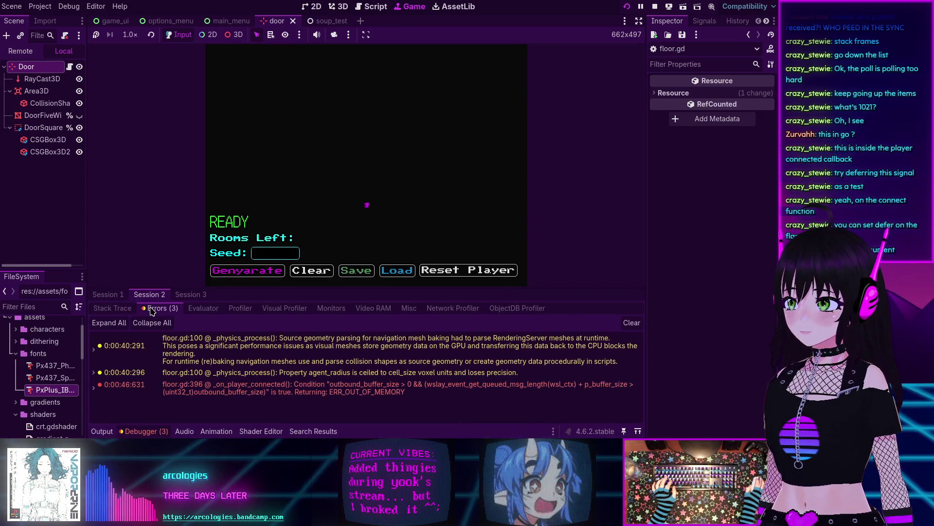
left_click(230, 389)
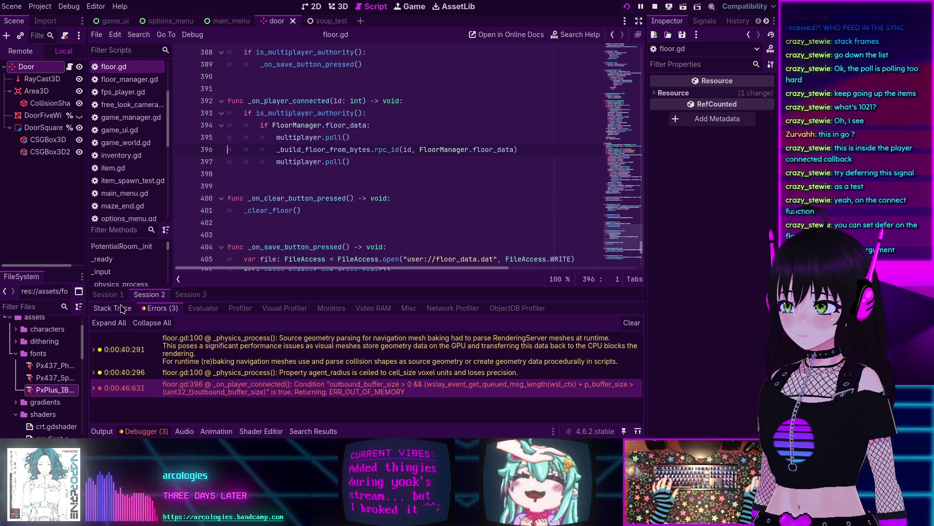
Step: Insert print(FloorManager.floor_data.size()) on a new line 396 after the poll call
mouse_move(440, 149)
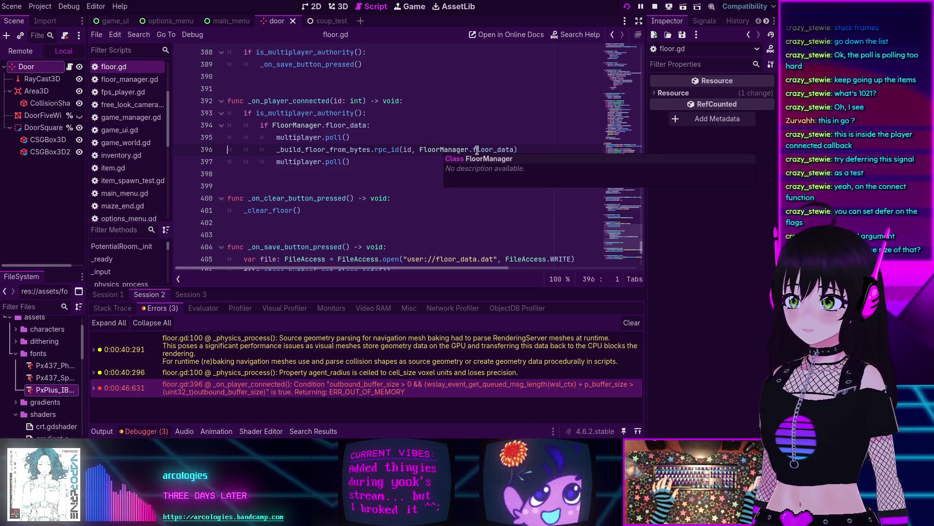
mouse_move(478, 151)
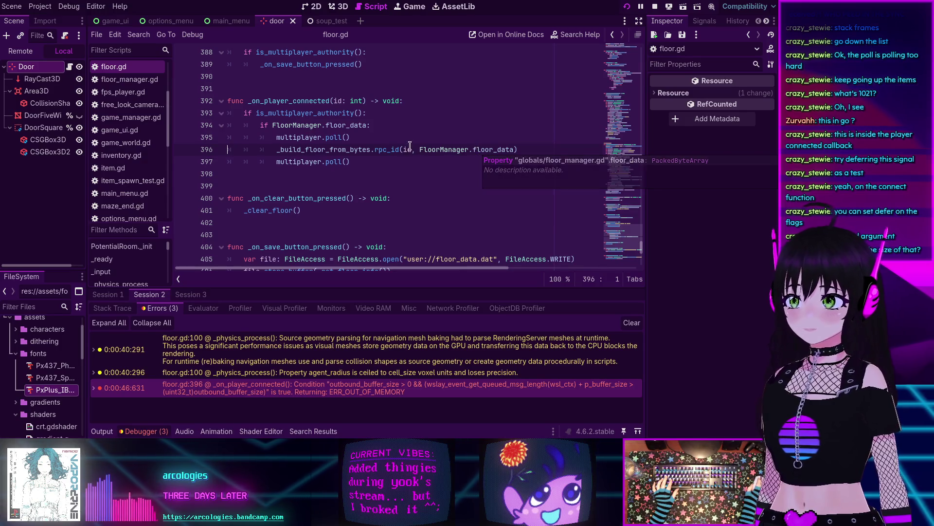
left_click(379, 136)
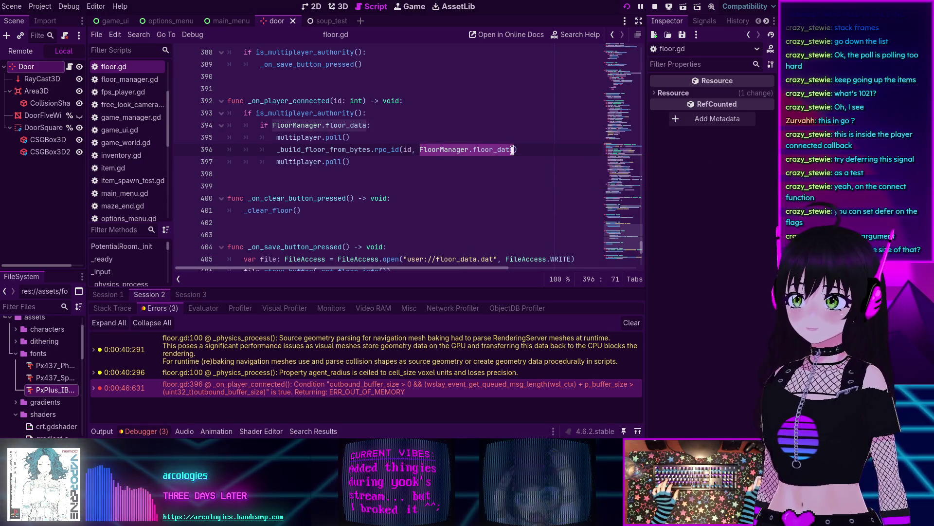
key("Return")
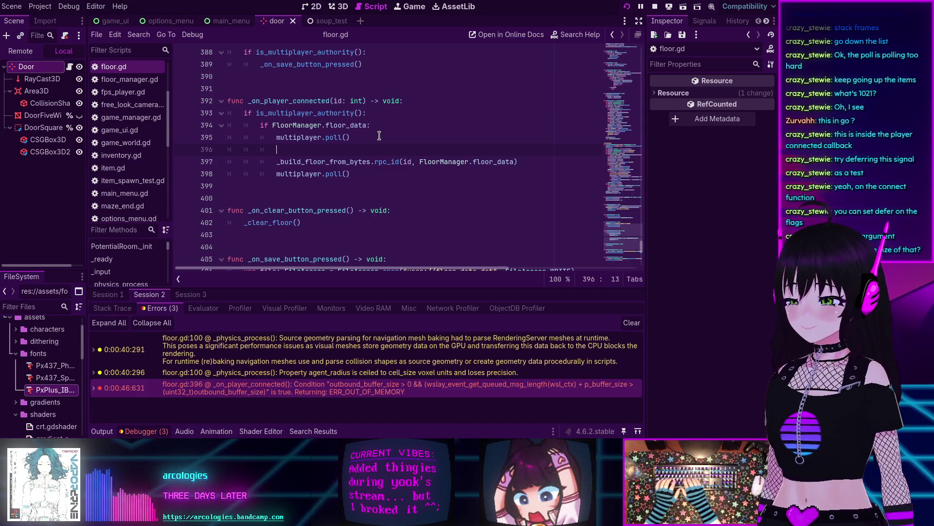
type("FloorManager.floor_data")
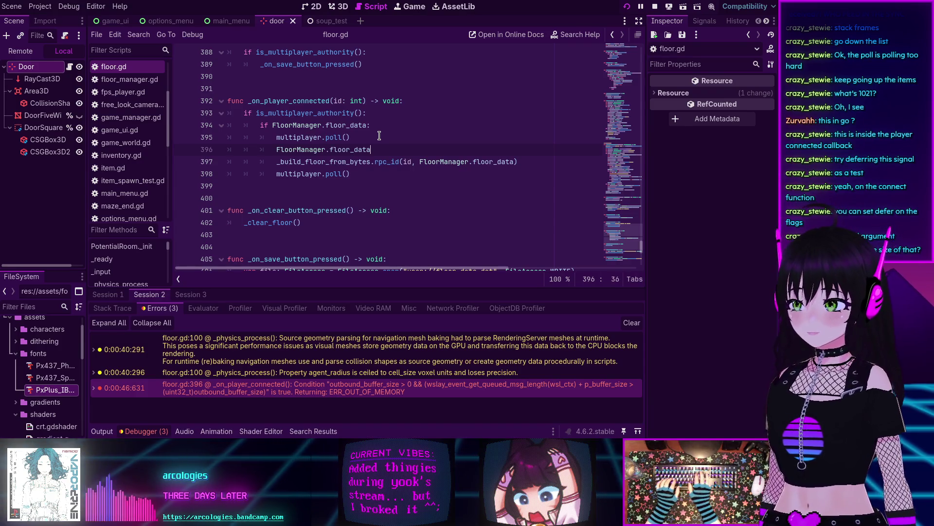
key("shift+Home")
type("print(FloorManager.floor_data.siz")
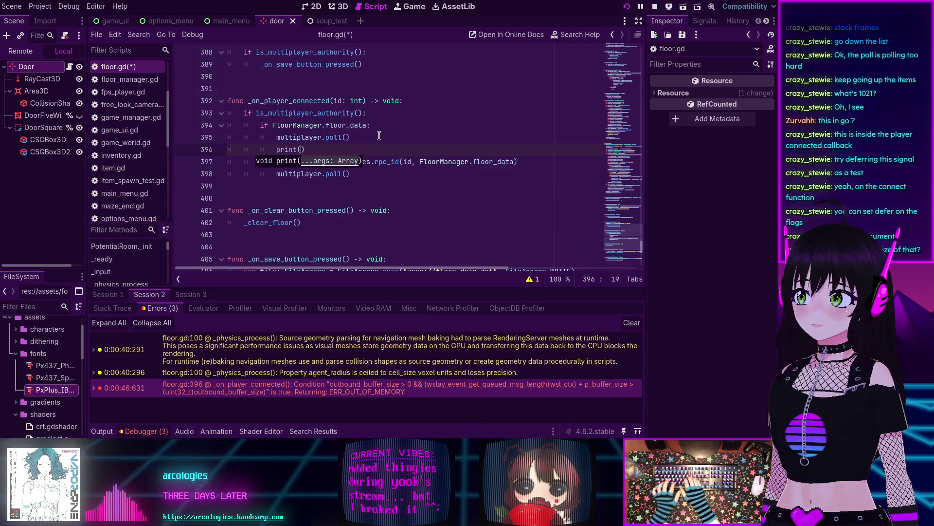
type("e()")
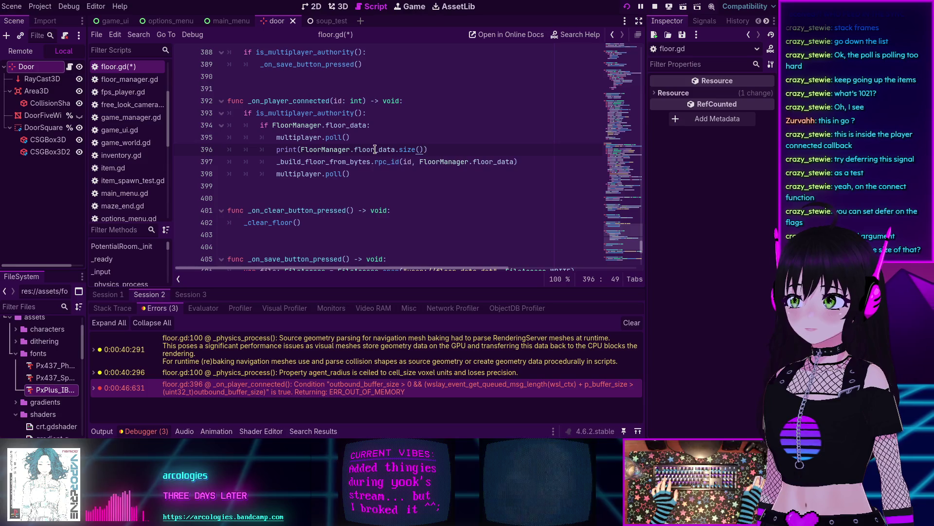
Step: Search help for 'packedby', browse the PackedByteArray methods, and stop the game
mouse_move(375, 149)
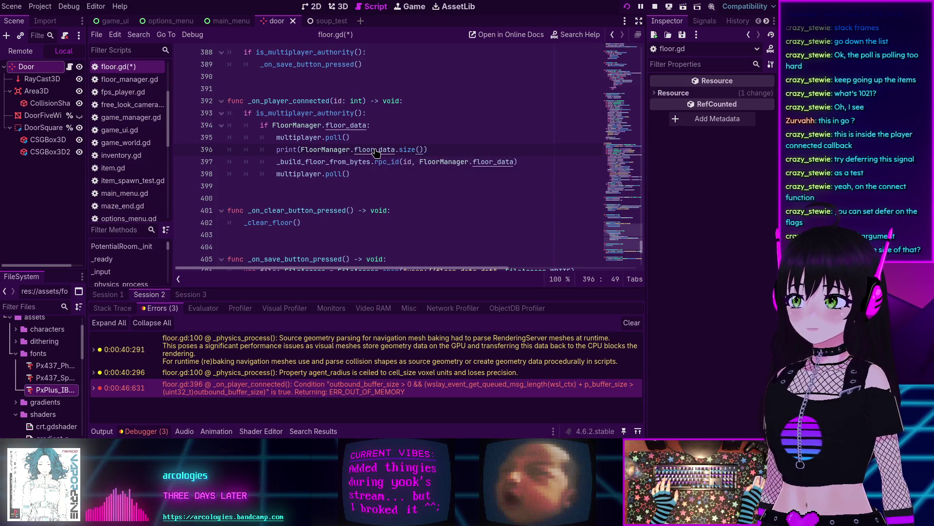
left_click(579, 34)
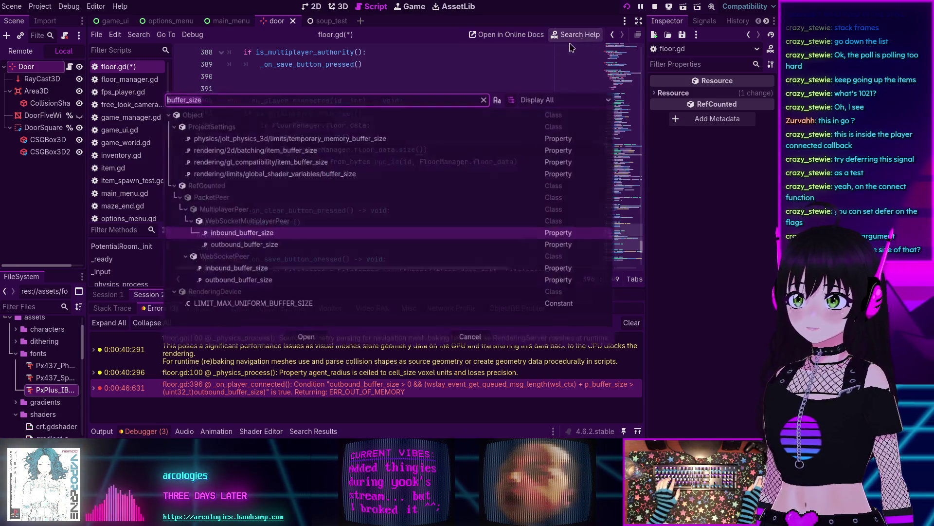
type("packedby")
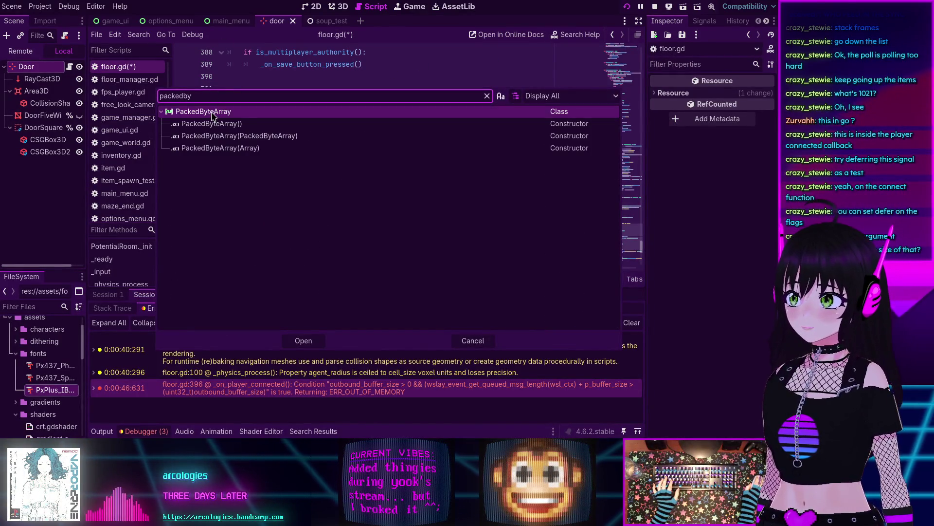
double_click(215, 115)
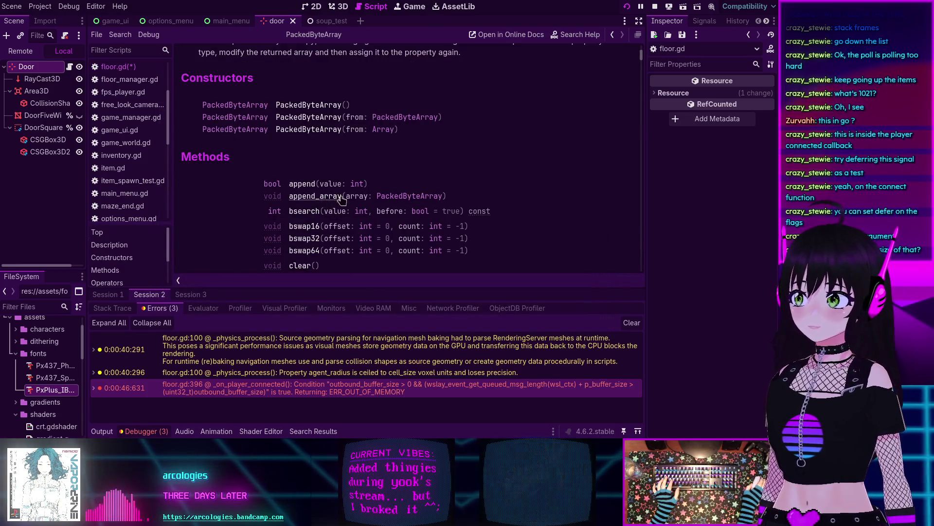
scroll(321, 202, "down", 7)
scroll(346, 193, "down", 4)
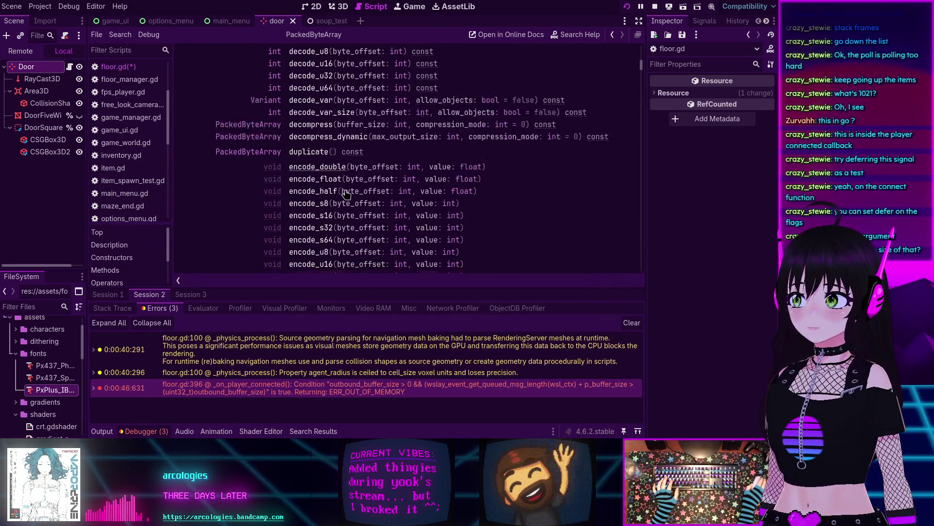
scroll(346, 194, "down", 4)
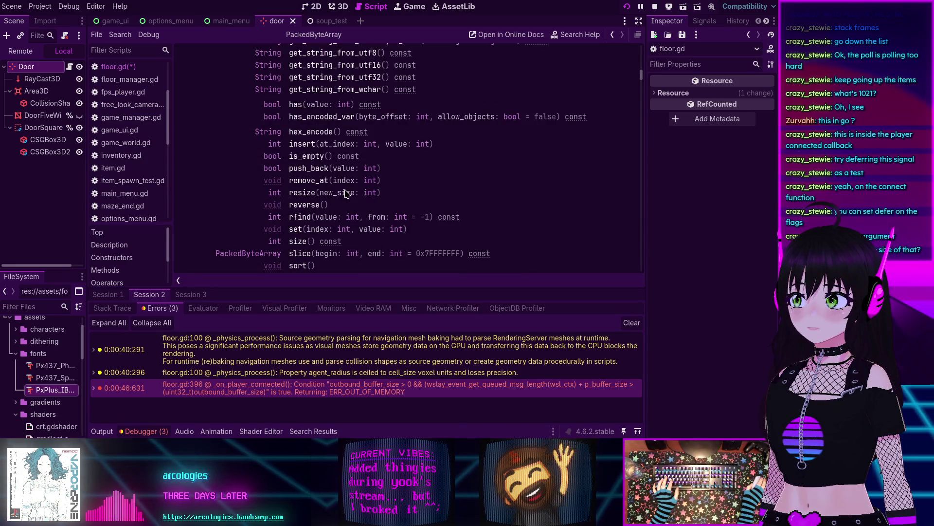
scroll(296, 189, "down", 1)
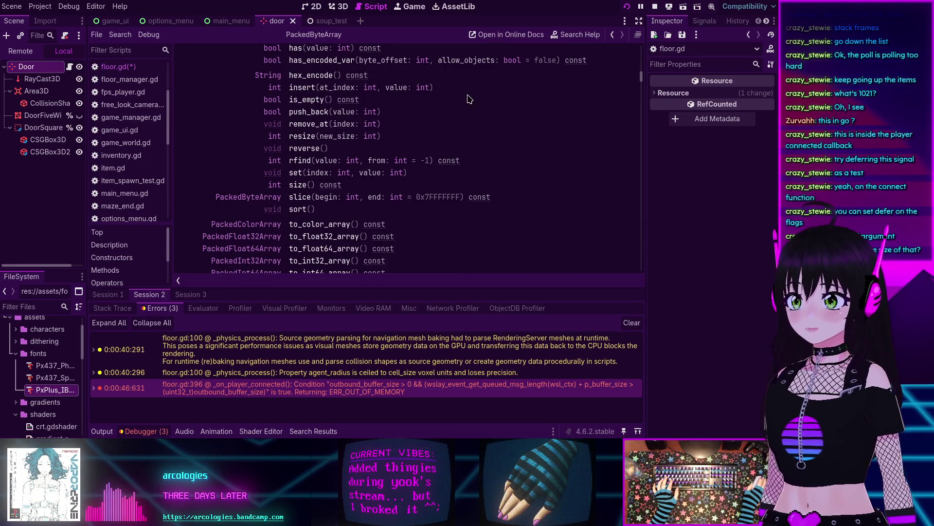
left_click(655, 7)
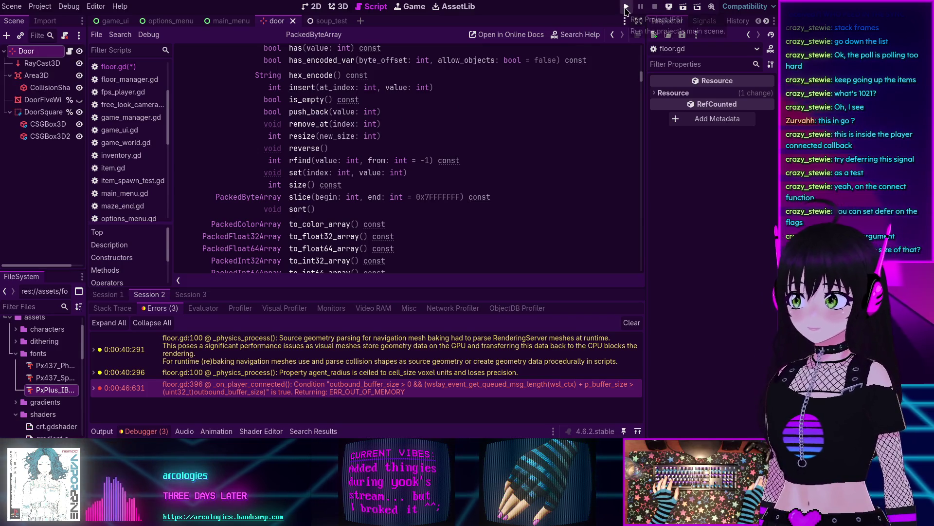
Step: Run the project and join the game through character creation
left_click(626, 8)
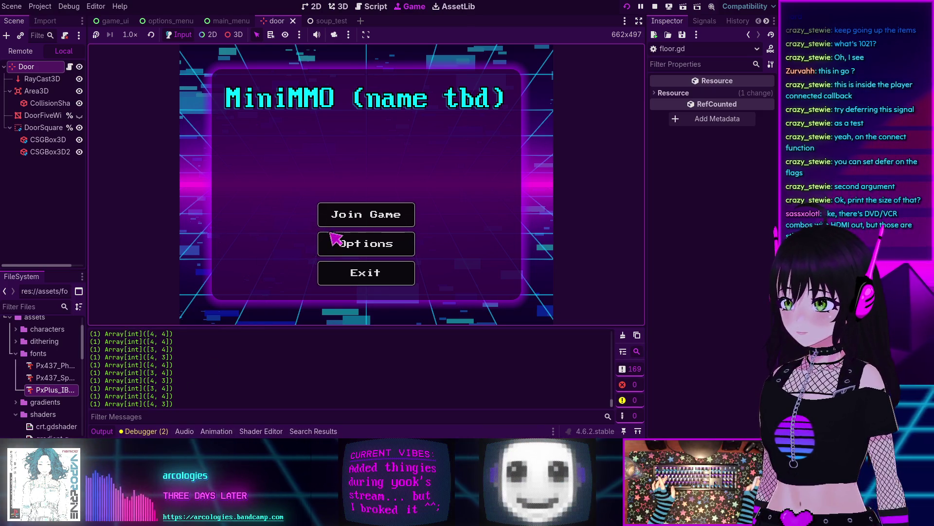
left_click(343, 216)
left_click(451, 278)
left_click(391, 224)
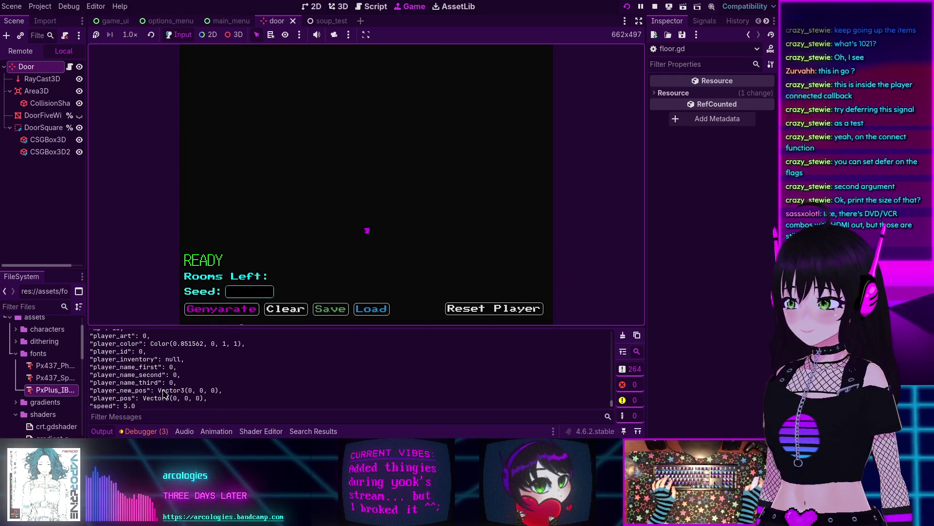
Step: Find the printed floor data size 82640 in the Output log, then stop the game
scroll(164, 396, "up", 5)
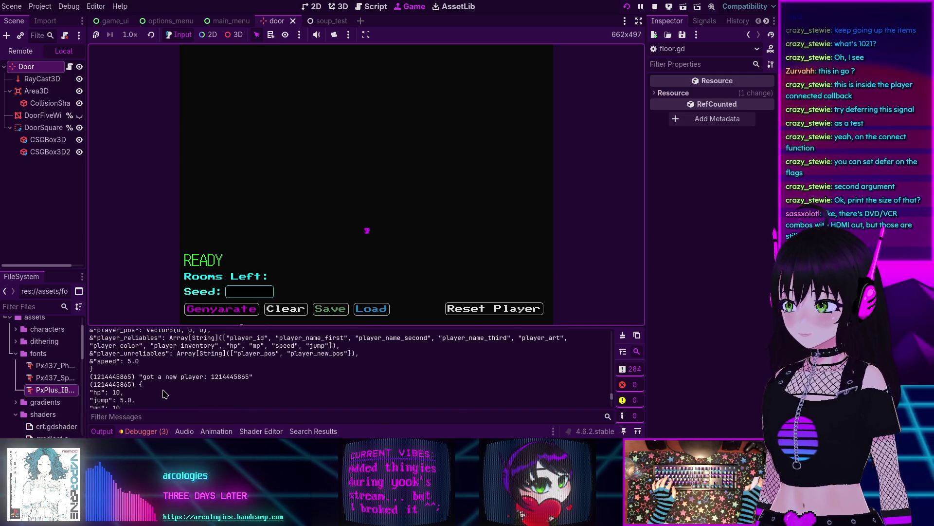
scroll(165, 395, "up", 5)
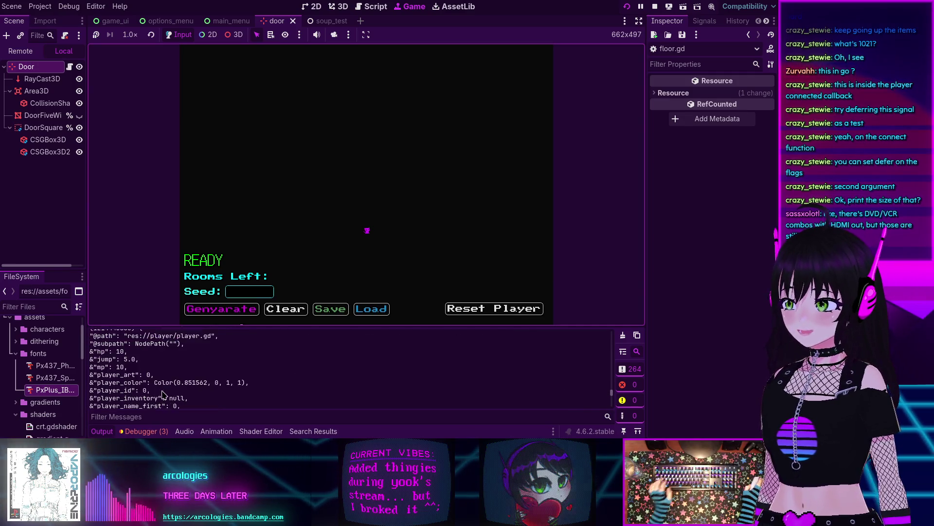
scroll(163, 395, "up", 5)
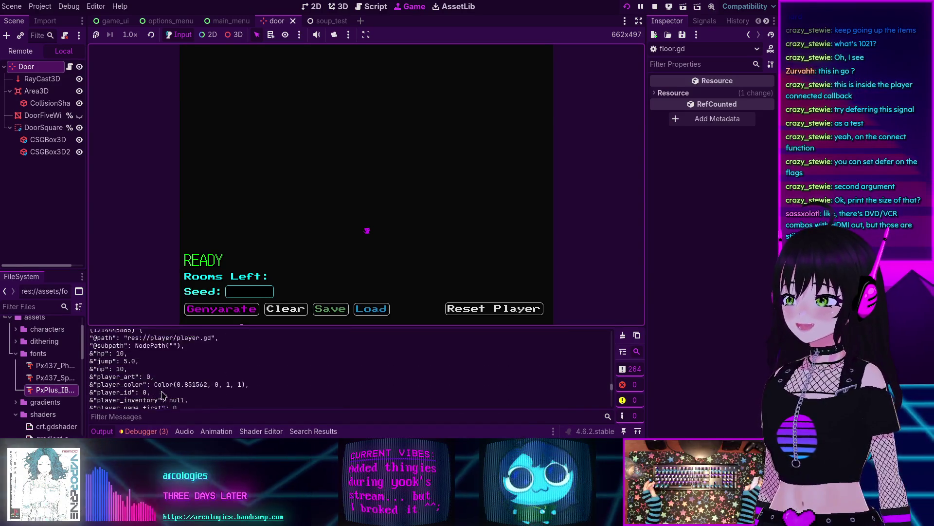
scroll(163, 395, "up", 1)
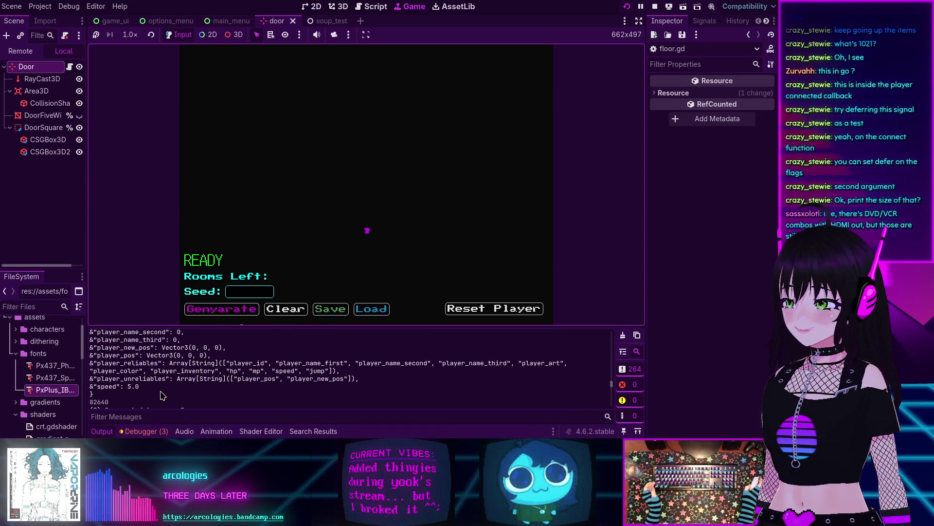
scroll(159, 395, "up", 1)
double_click(102, 393)
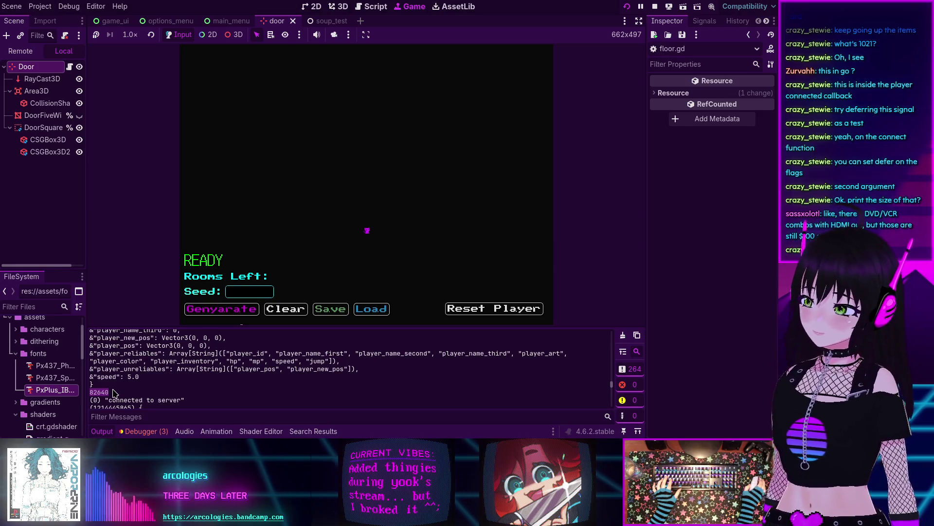
scroll(113, 393, "down", 5)
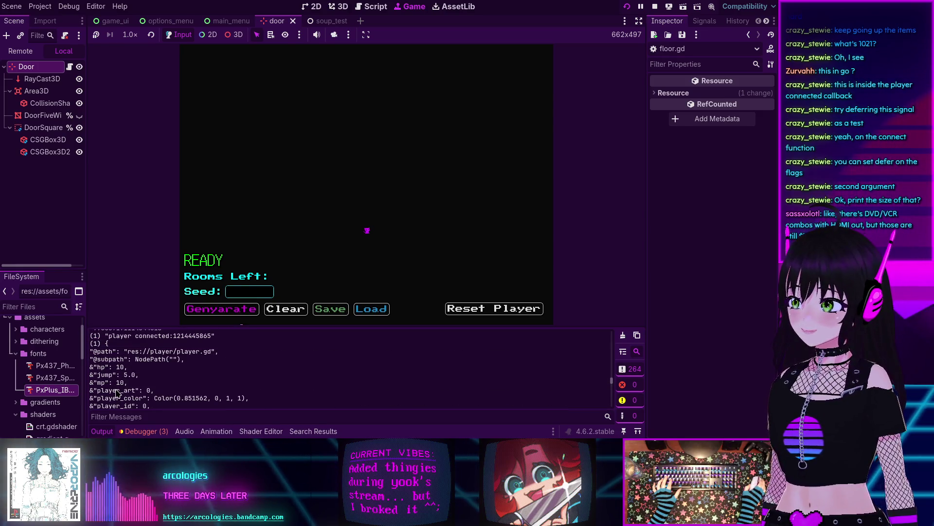
scroll(119, 389, "up", 3)
scroll(125, 387, "up", 2)
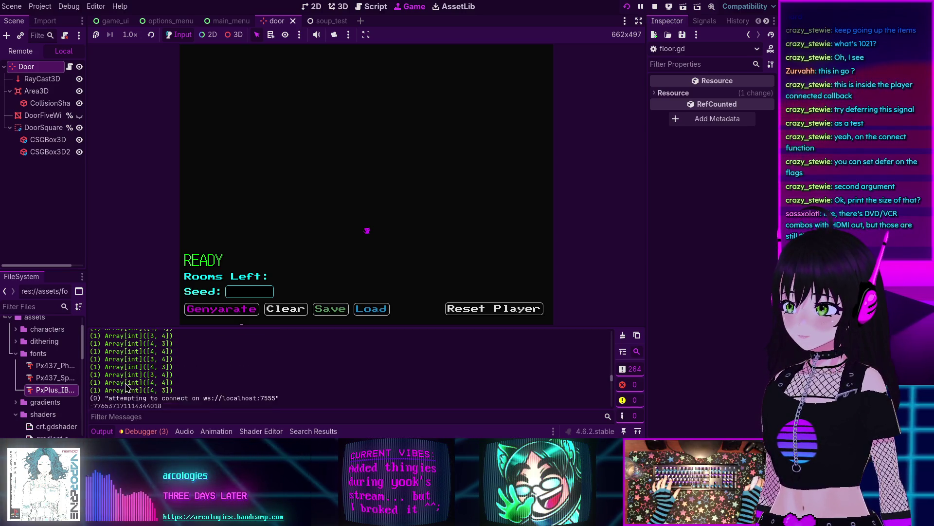
scroll(126, 387, "down", 3)
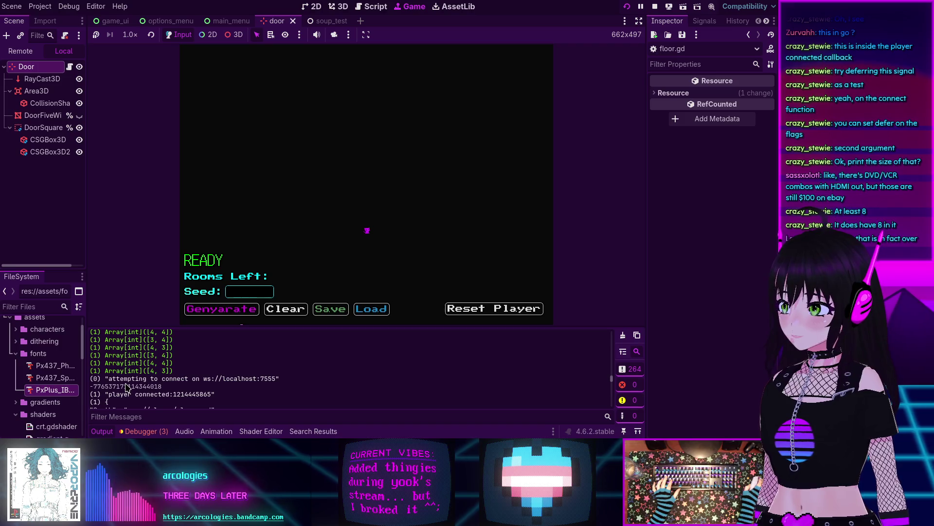
scroll(126, 387, "down", 5)
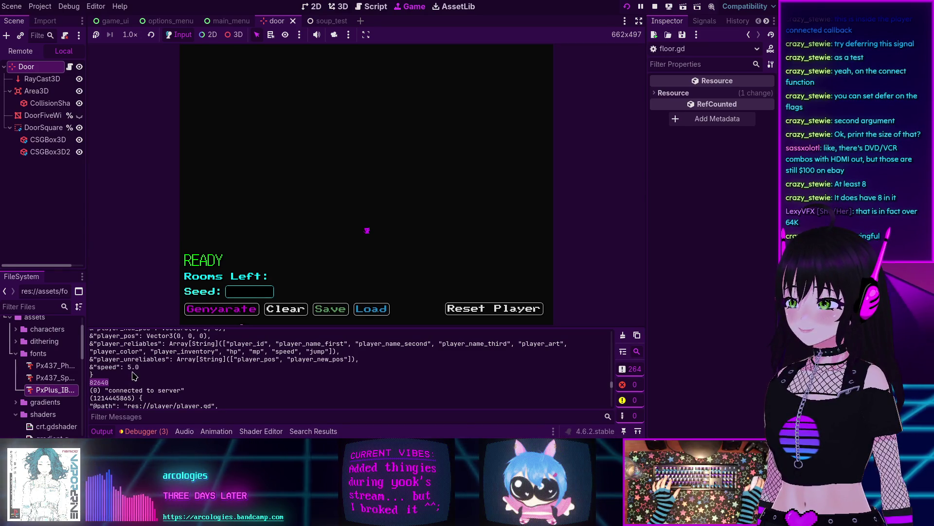
left_click(655, 7)
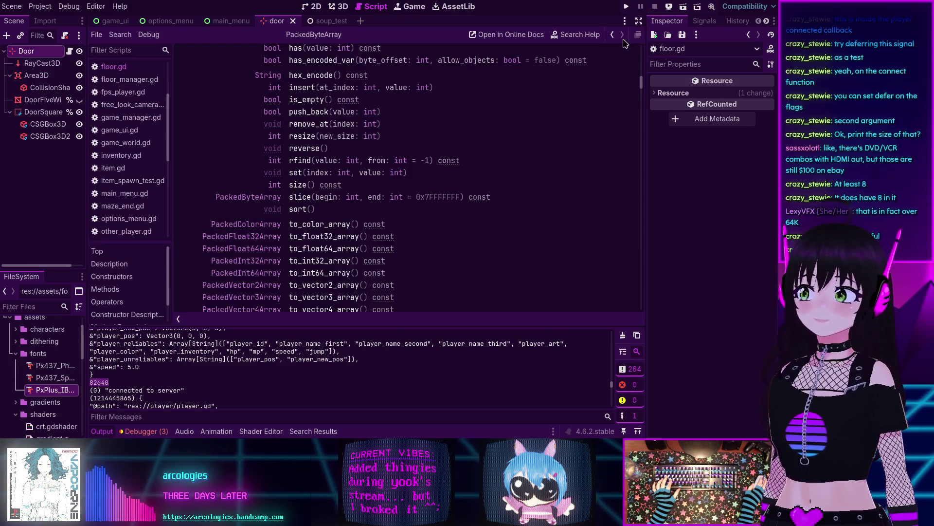
Step: Rewrite line 396 as a DebugSoup.print_log call on FloorManager.floor_data, dropping size()
left_click(613, 34)
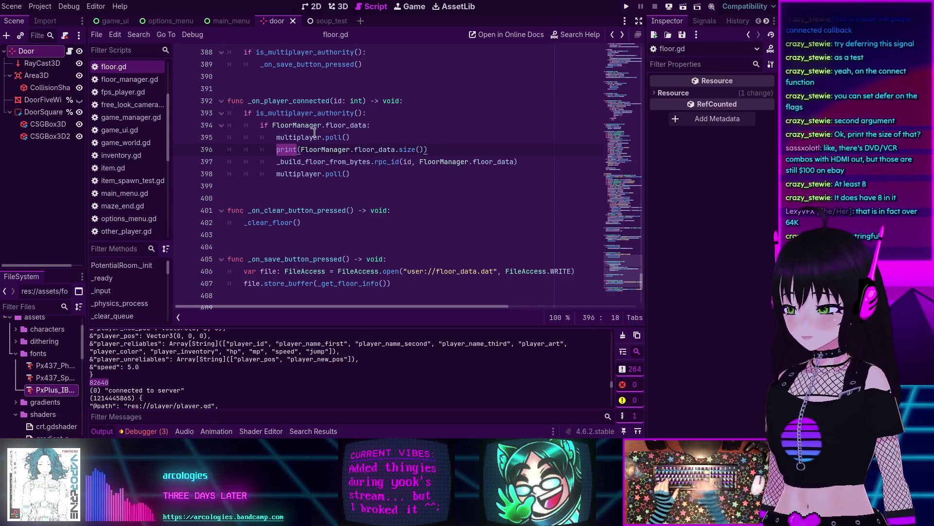
type("Debug")
key("Return")
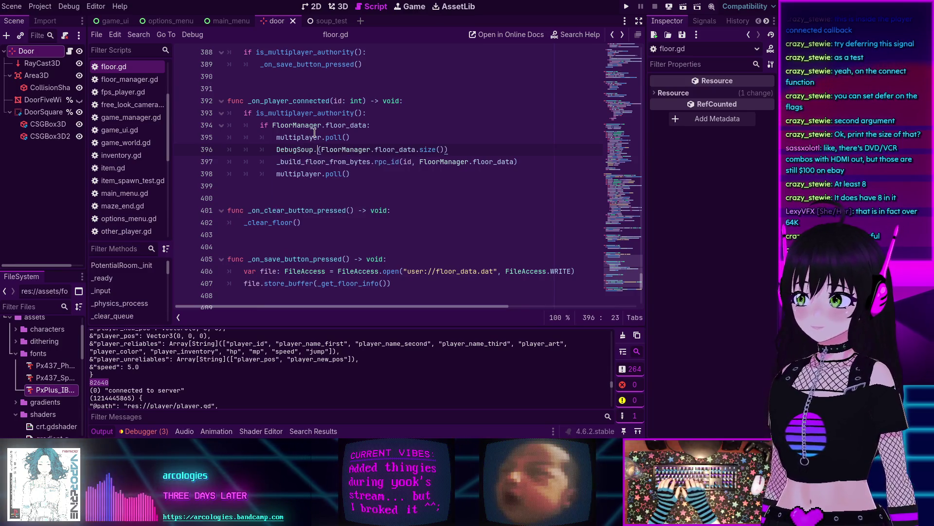
type(".p")
key("Down")
key("Down")
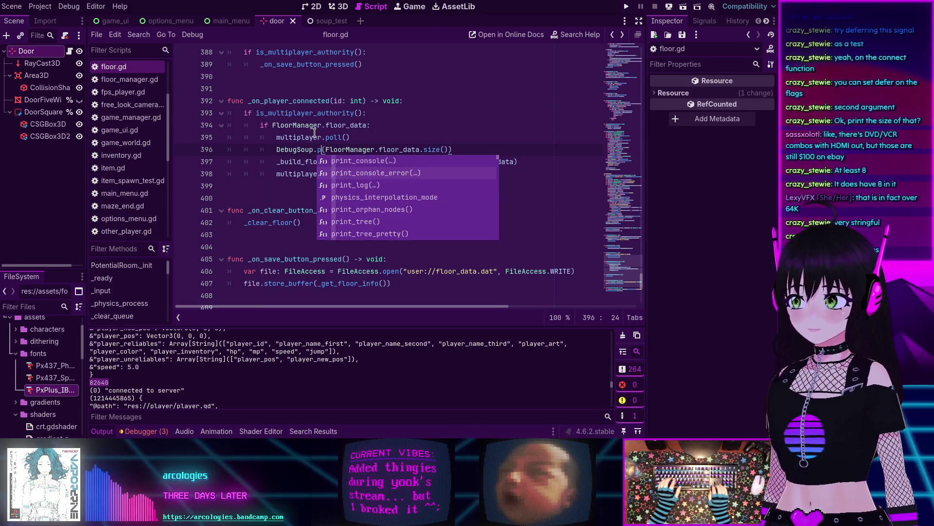
key("Return")
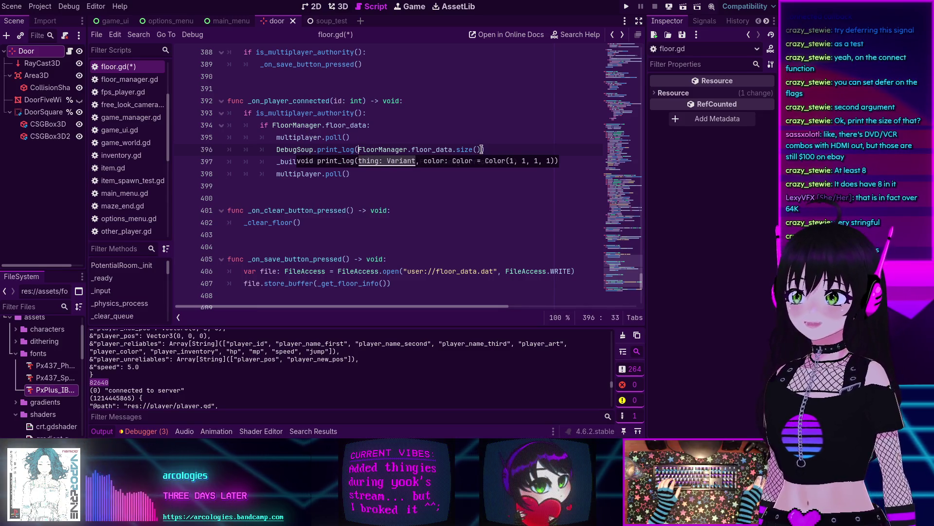
key("End")
key("BackSpace")
key("Left")
key("BackSpace")
key("BackSpace")
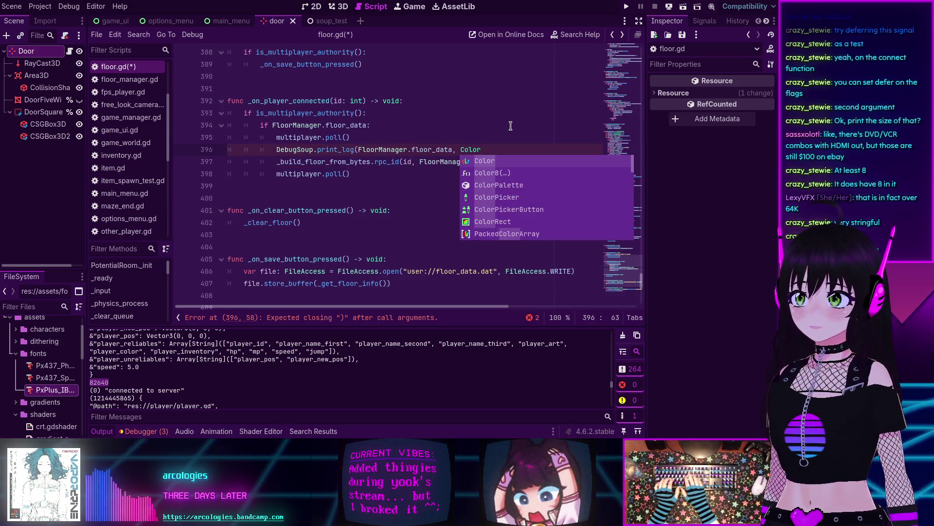
Step: Pass Color.HOT_PINK as the colour, close the parenthesis, save floor.gd and run the project
type(".P")
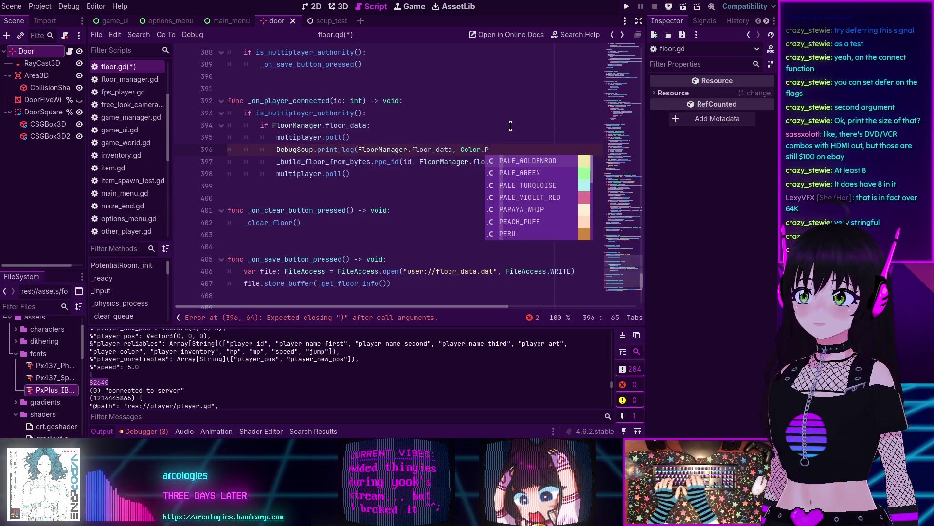
key("BackSpace")
type("HOT")
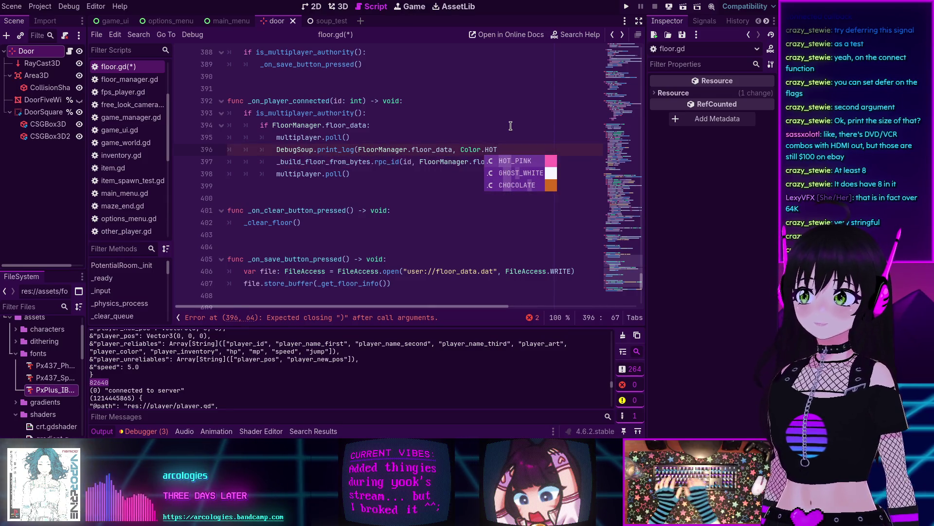
key("Return")
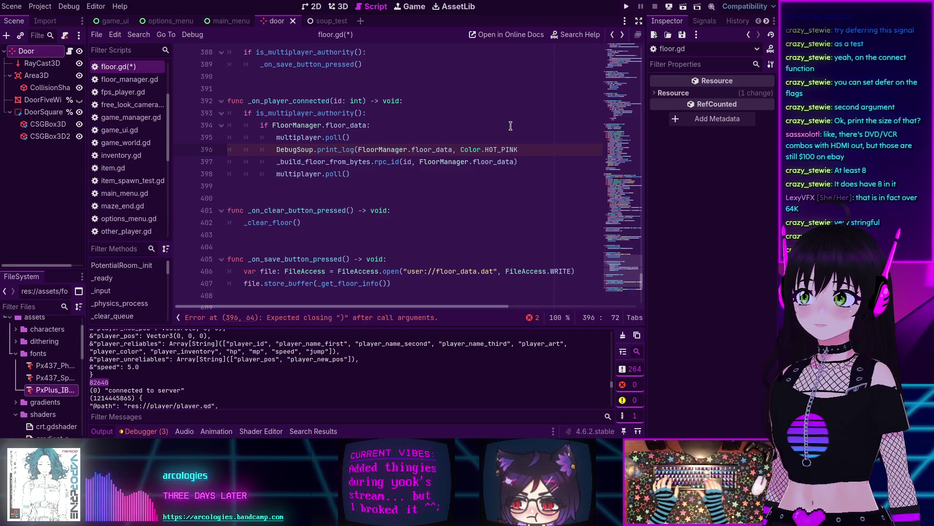
key("Down")
key("Home")
key("Up")
key("End")
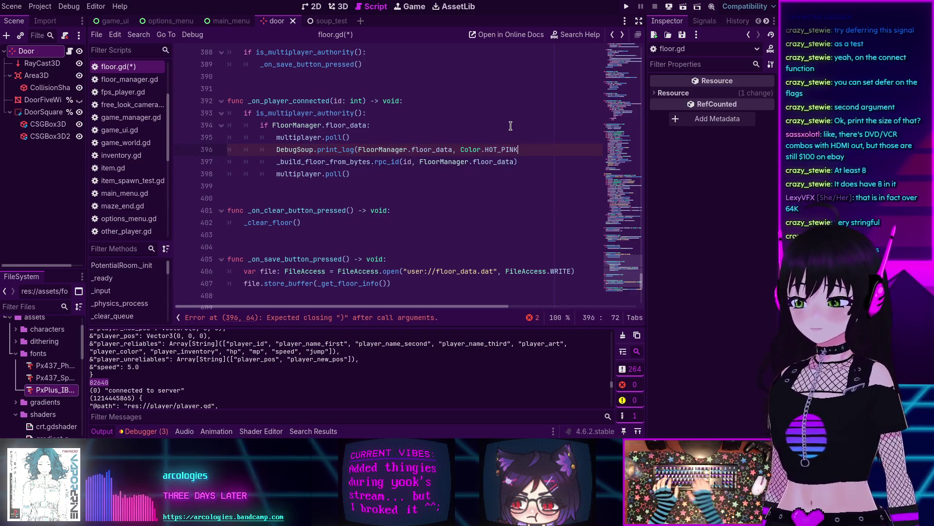
type(")")
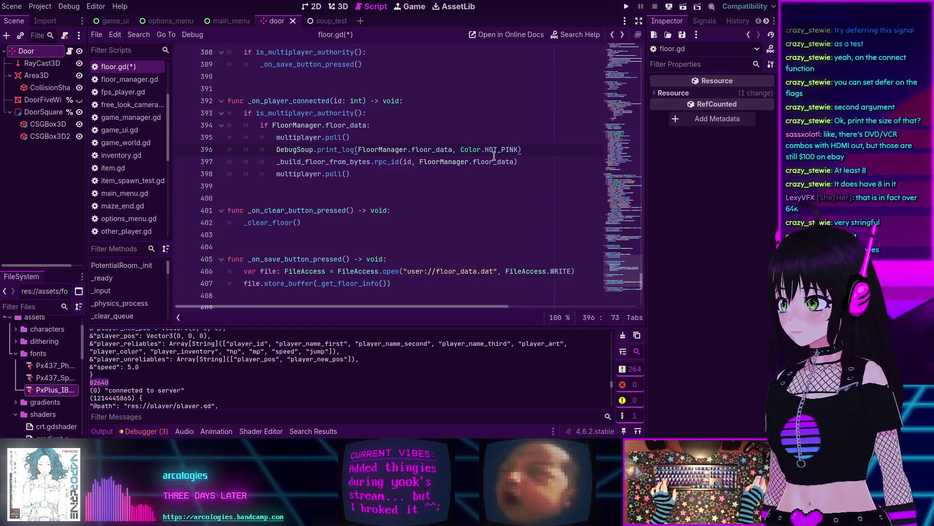
mouse_move(494, 157)
key("ctrl+s")
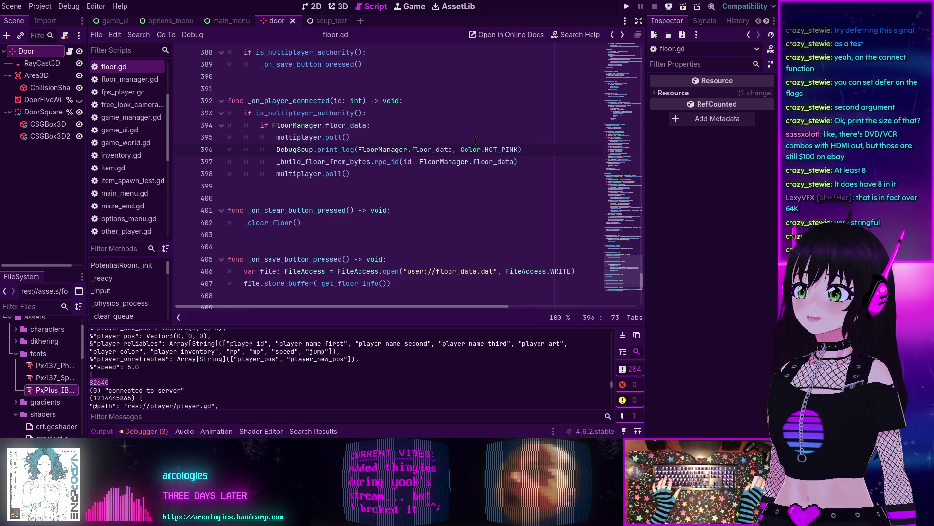
left_click(625, 7)
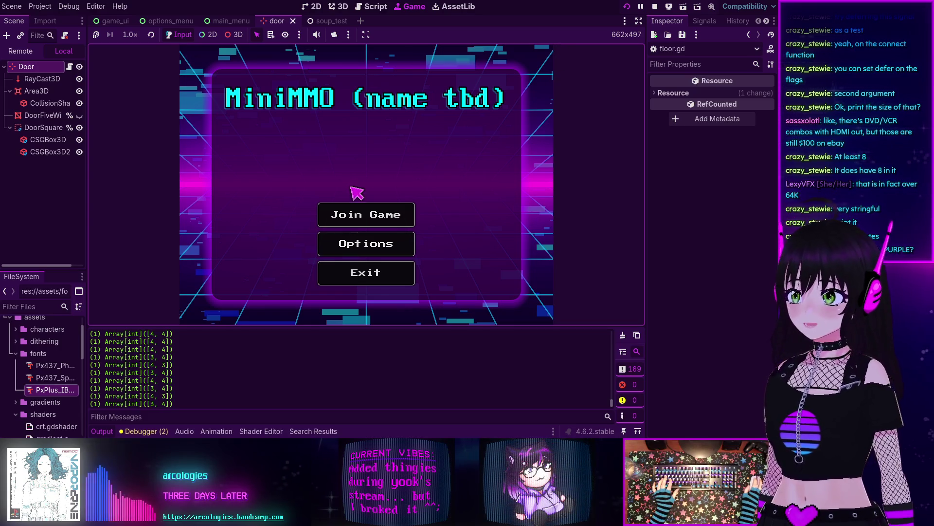
Step: Join the game and connect to the localhost server
left_click(351, 213)
left_click(444, 281)
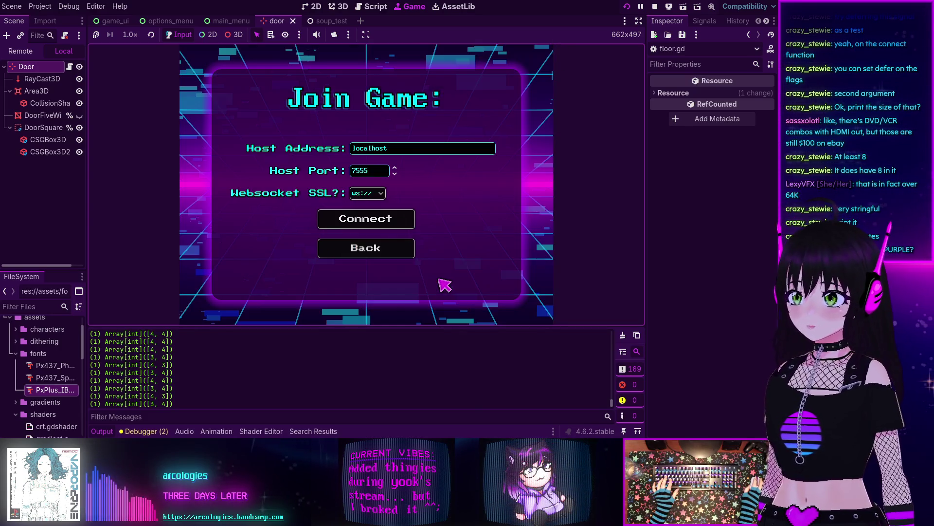
left_click(392, 225)
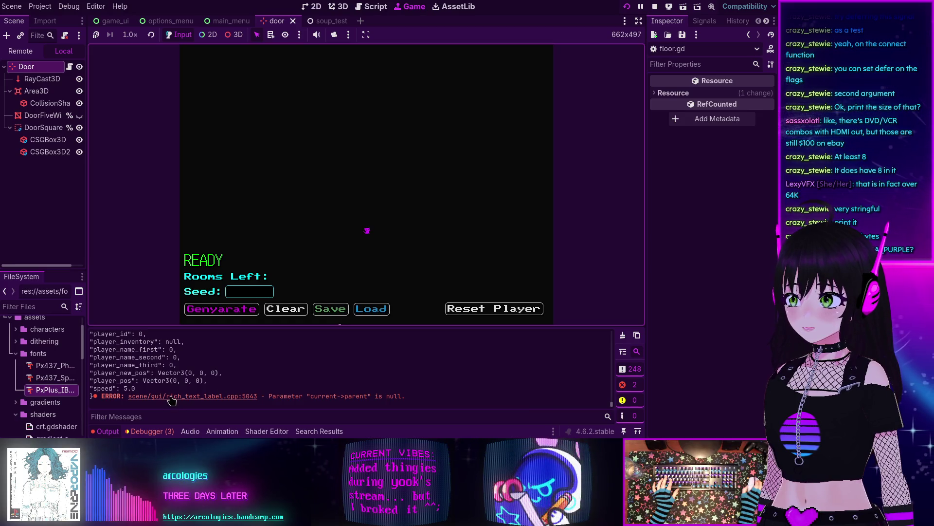
Step: Inspect the floor data dumped as a PackedByteArray in the Output, then stop the game
scroll(312, 396, "up", 1)
scroll(390, 395, "down", 1)
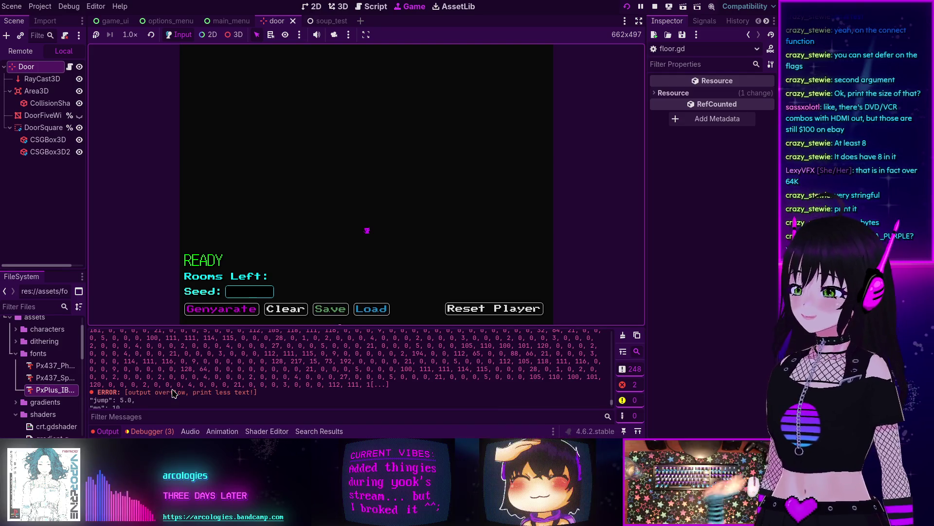
scroll(389, 375, "up", 3)
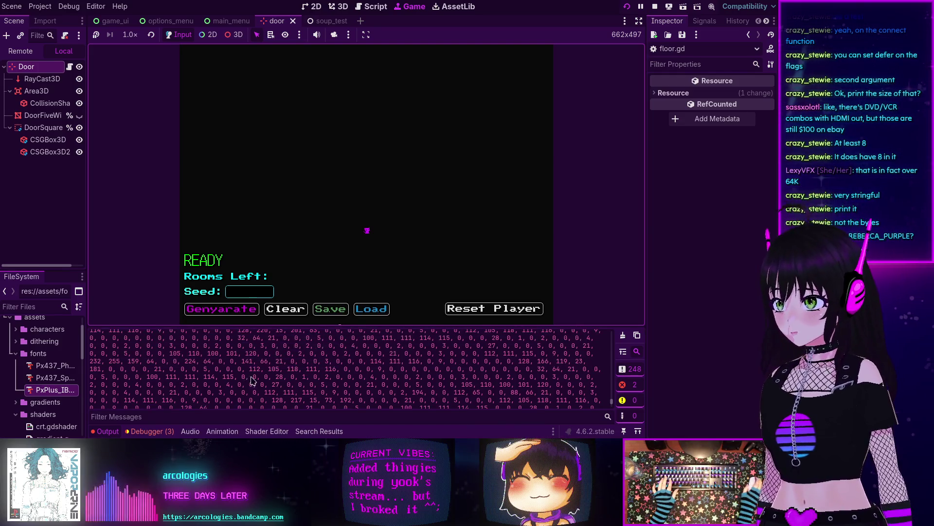
left_click_drag(609, 401, 611, 369)
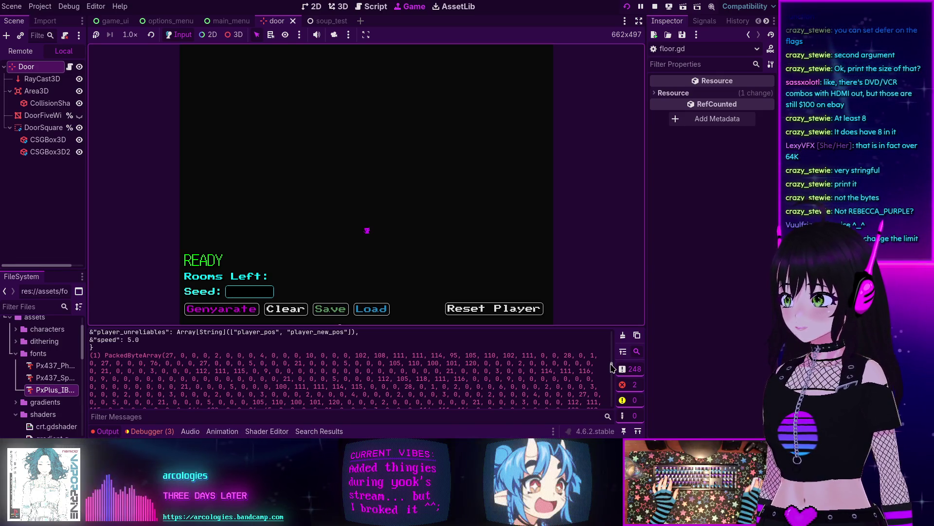
left_click(655, 7)
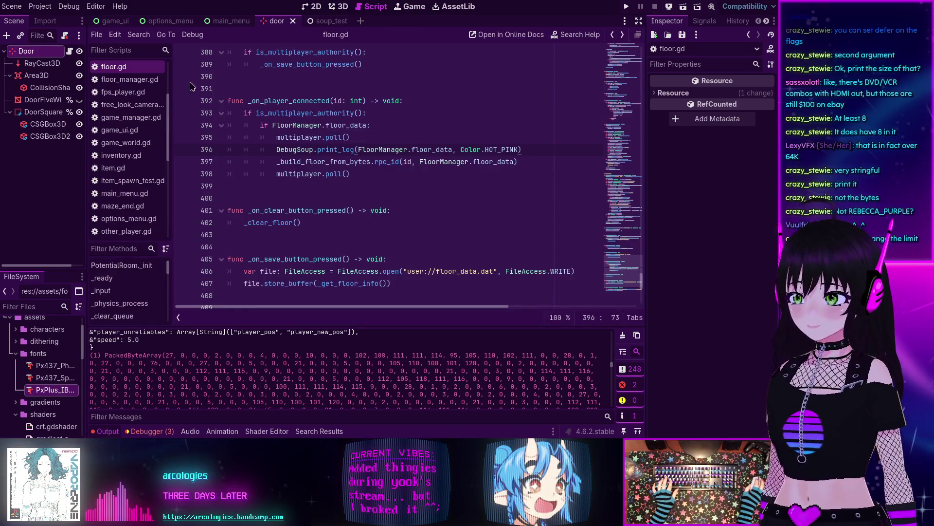
Step: Open Editor > Editor Settings and scroll its category tree looking for an output limit
left_click(41, 7)
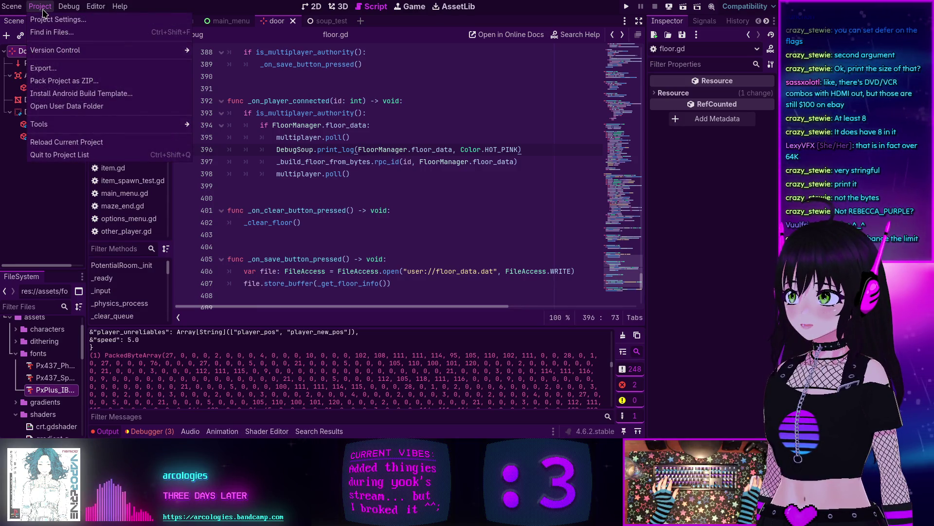
left_click(116, 20)
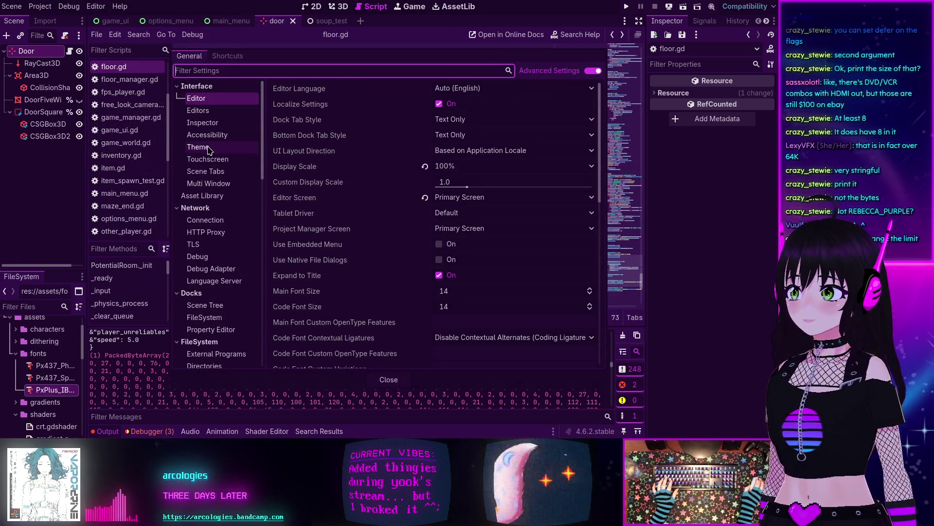
scroll(210, 149, "down", 10)
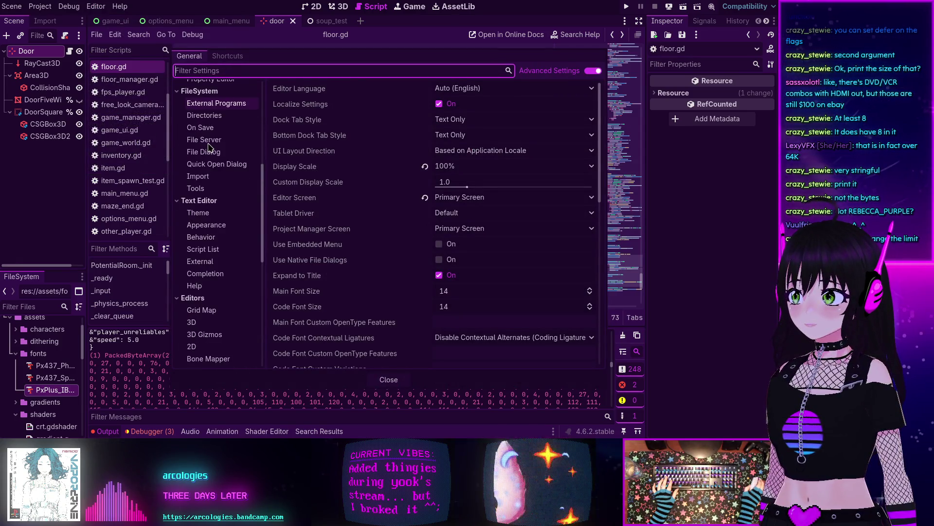
scroll(209, 146, "down", 5)
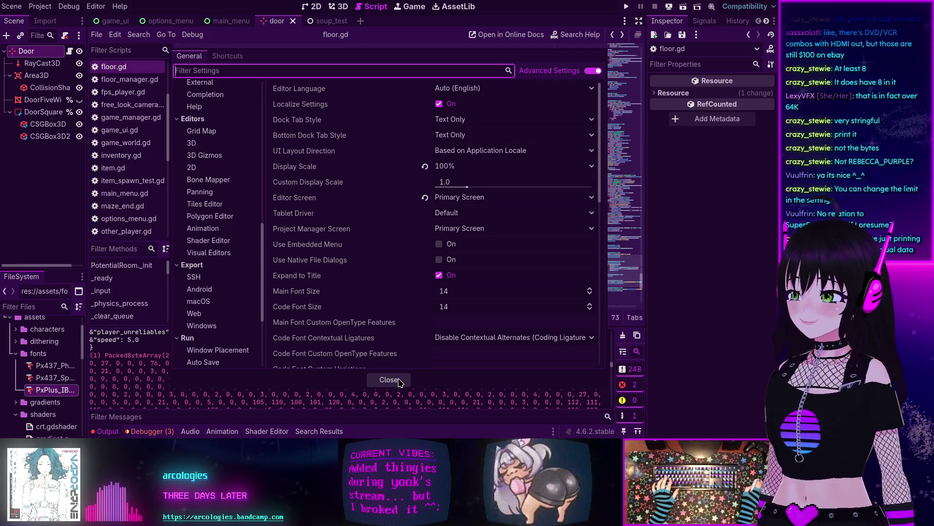
scroll(229, 188, "up", 5)
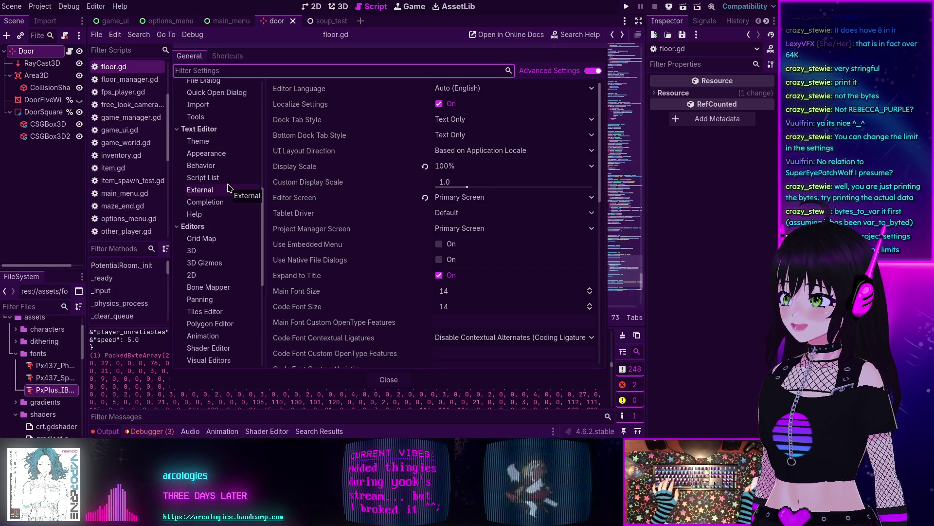
Step: Close Editor Settings and open Project > Project Settings
left_click(388, 379)
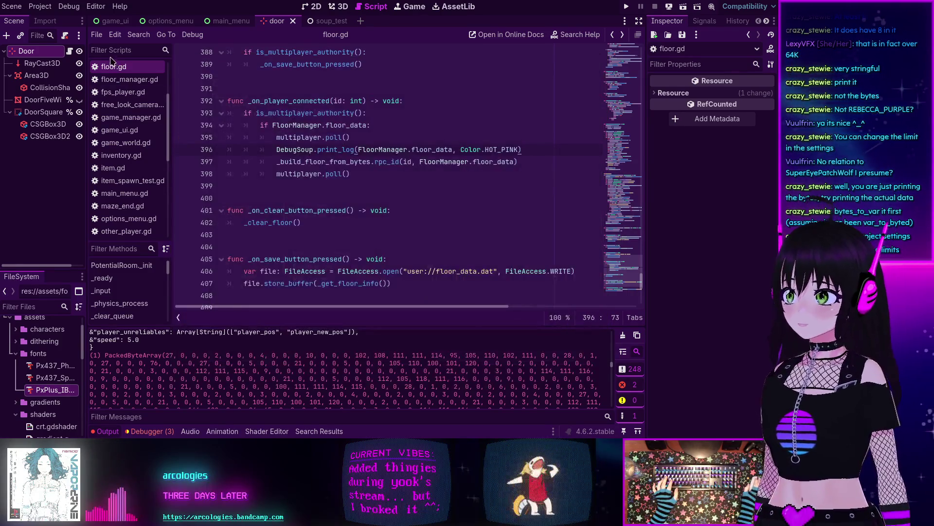
left_click(40, 6)
left_click(41, 20)
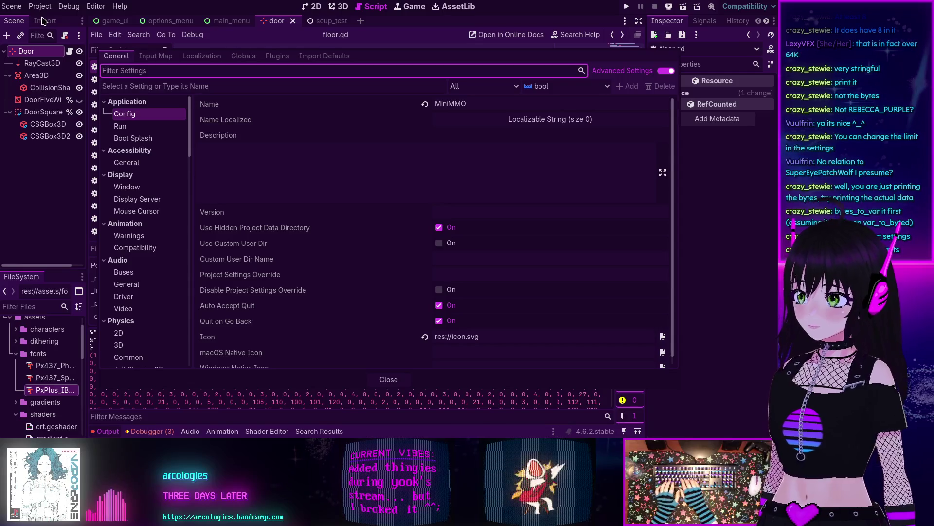
Step: Via a 'limit' search, set Network > Limits Debugger Max Chars per Second to 327680000
type("limit")
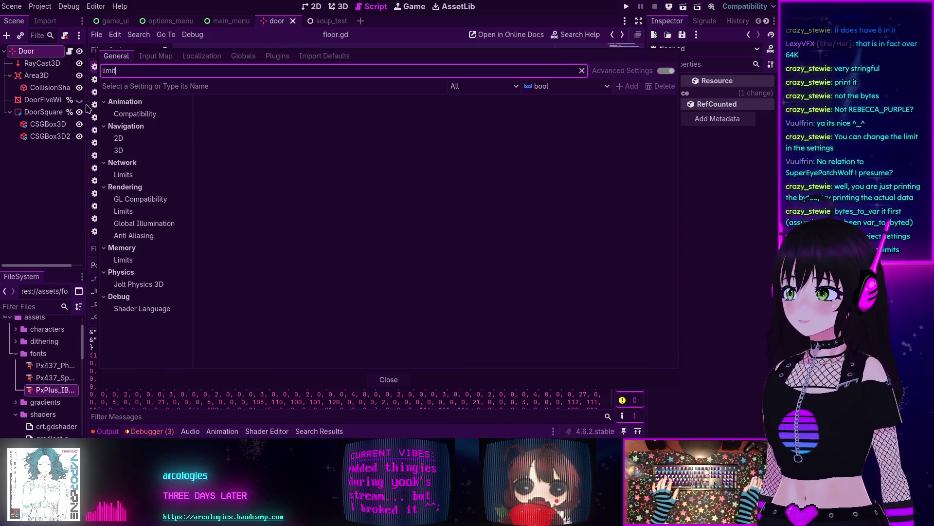
left_click(123, 178)
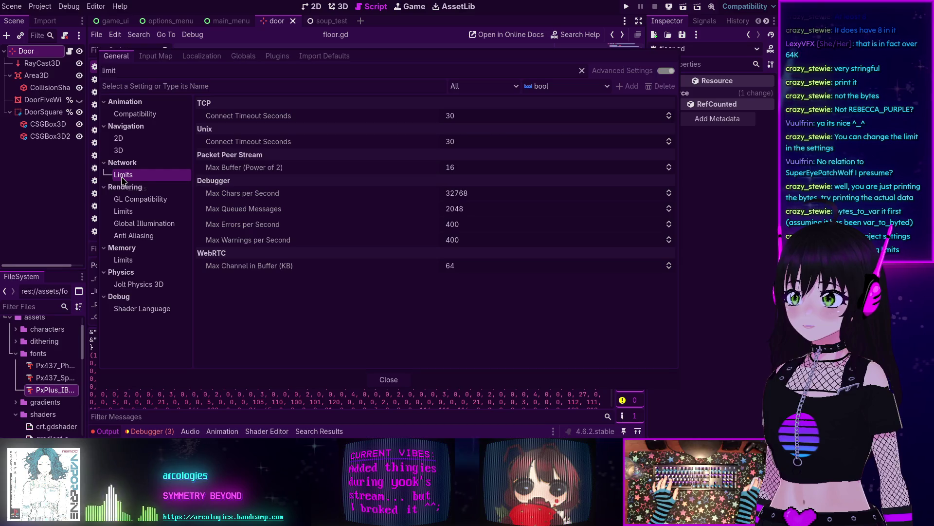
mouse_move(231, 195)
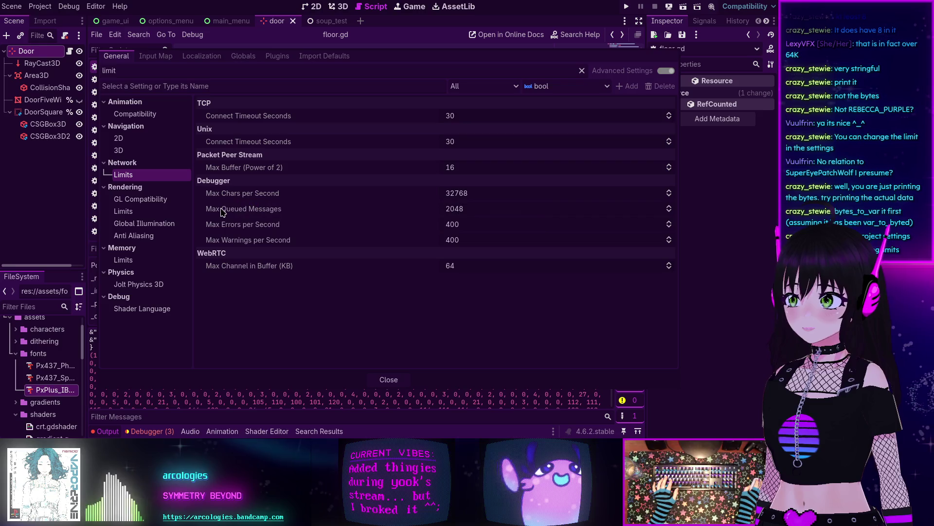
mouse_move(222, 212)
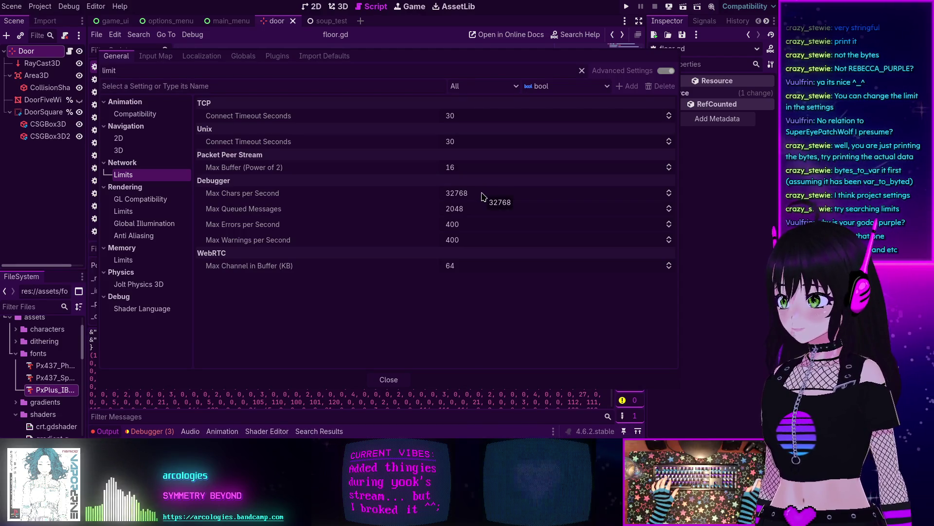
left_click(482, 194)
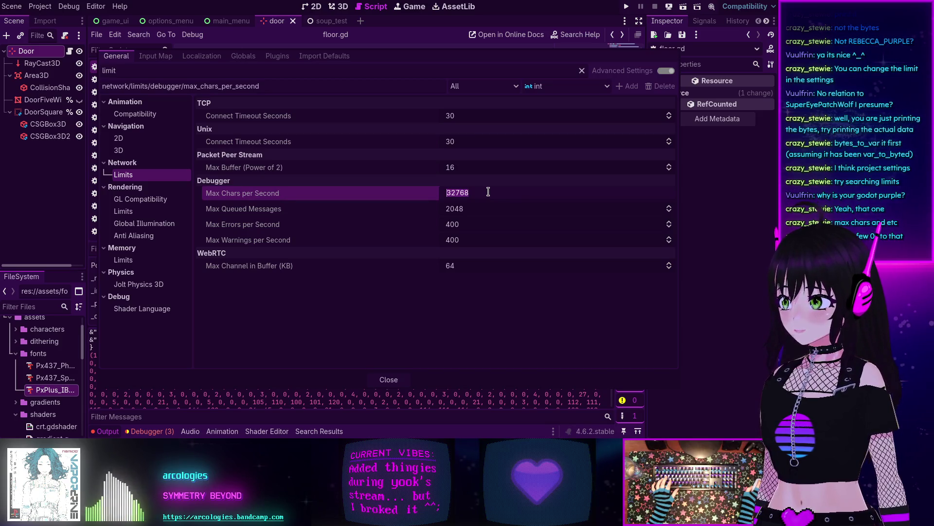
type("0000")
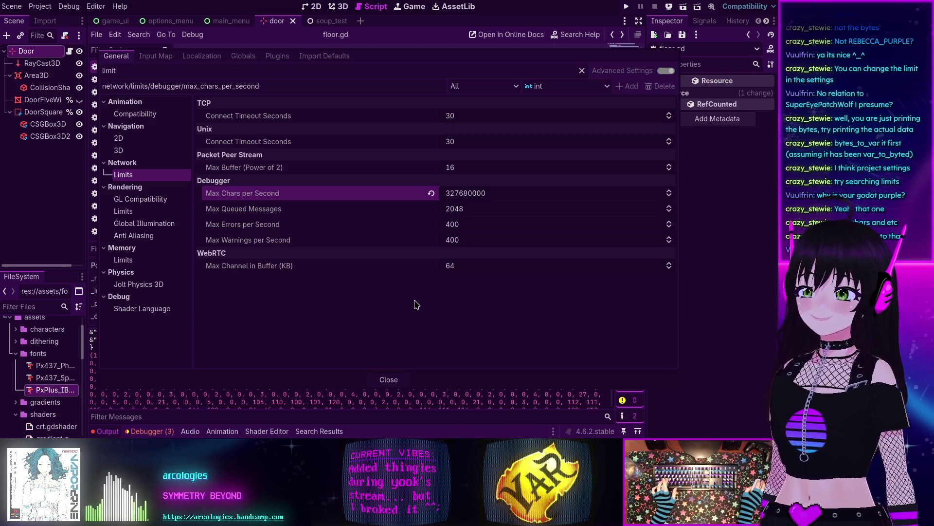
left_click(389, 379)
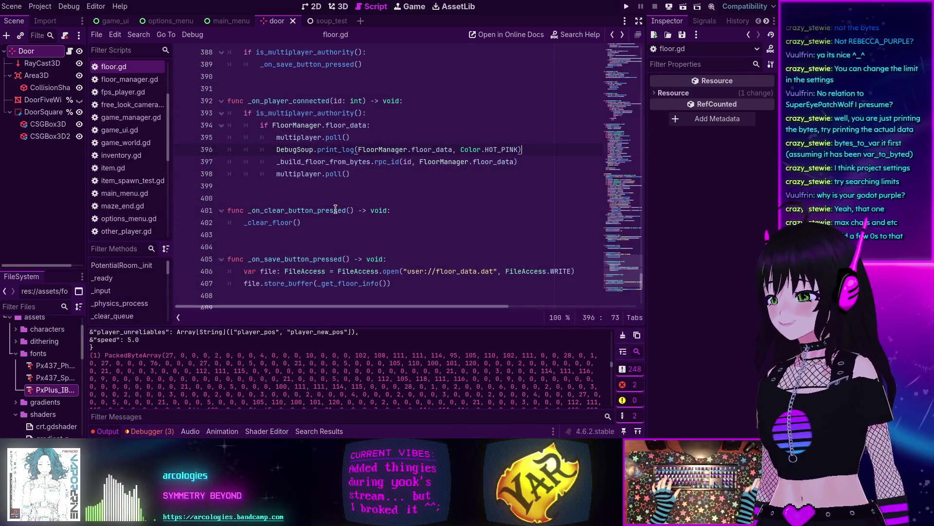
Step: Change the line-396 DebugSoup.print_log colour from HOT_PINK to Color(1,0,1)
double_click(505, 150)
type("REB")
key("Return")
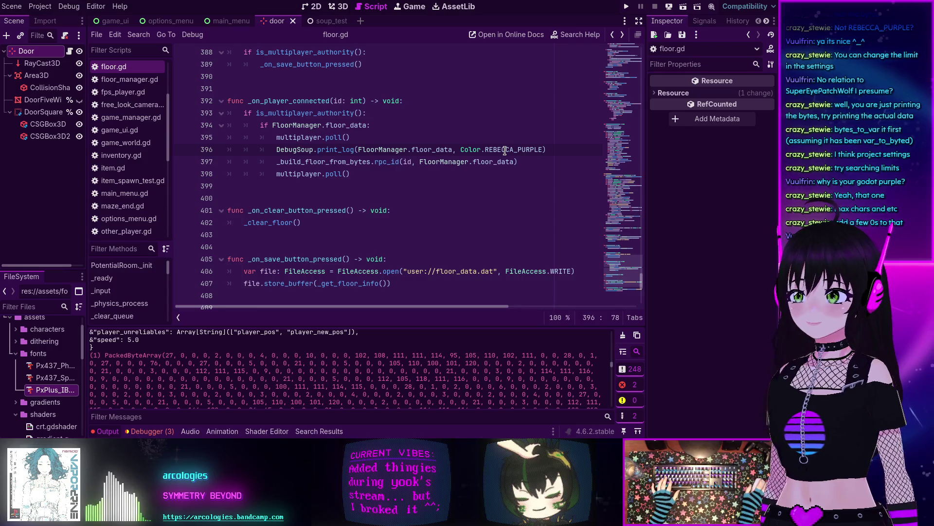
mouse_move(505, 150)
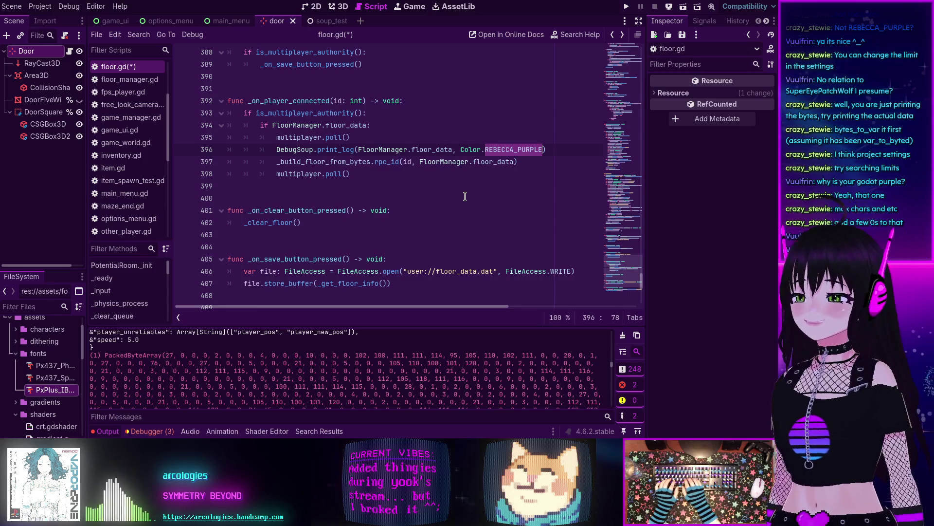
key("BackSpace")
key("BackSpace")
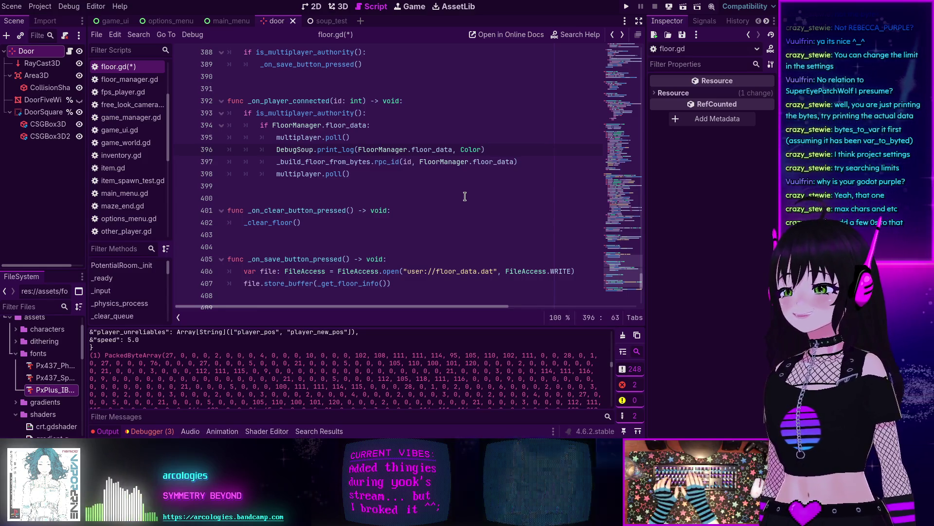
type("(")
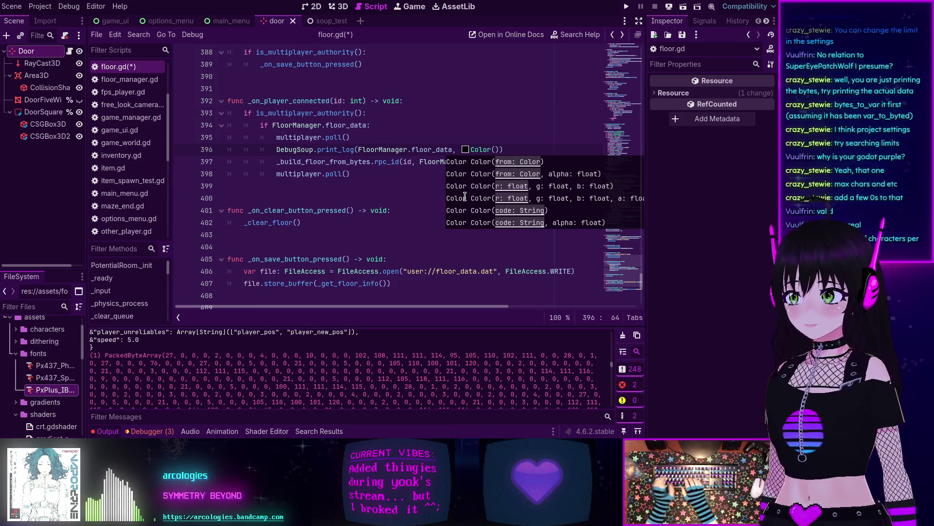
type("1,0,")
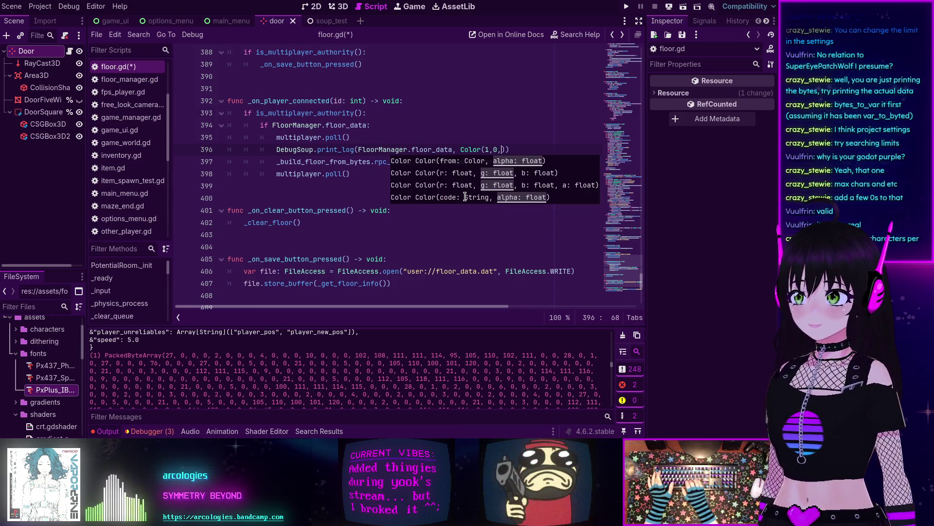
type("1")
left_click(527, 142)
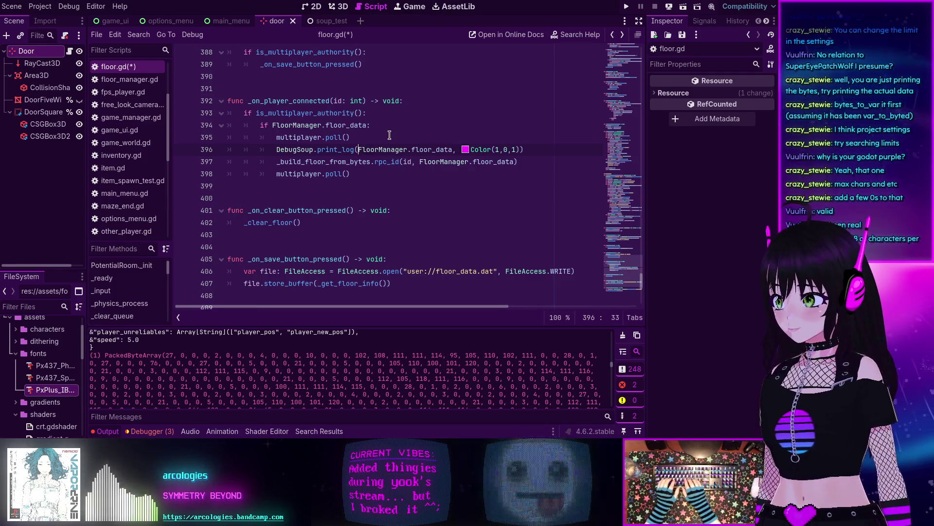
Step: Wrap FloorManager.floor_data in bytes_to_var(), save floor.gd, and run the project
type("bytes_to_var(")
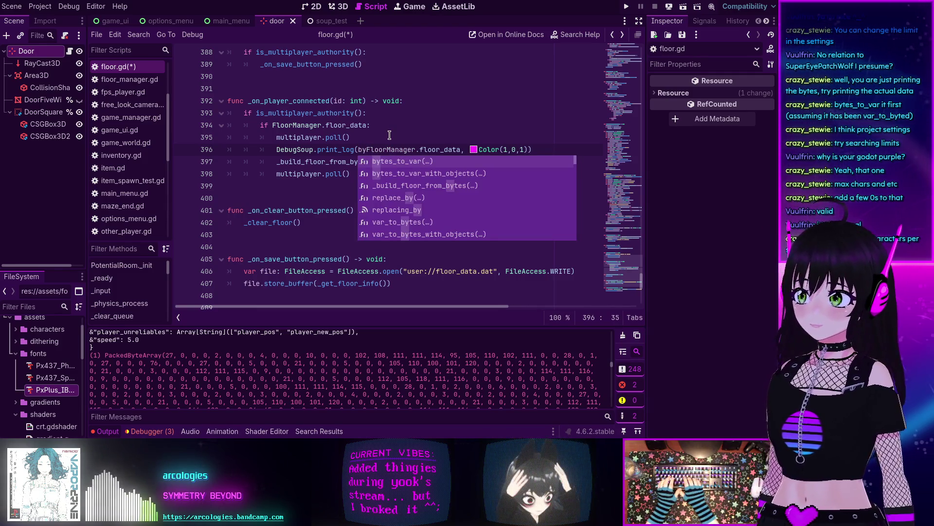
key("Delete")
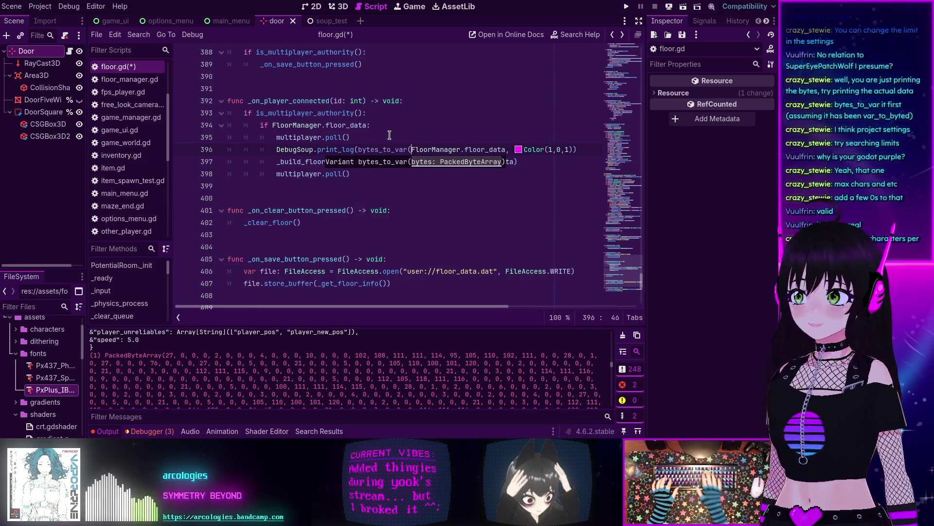
left_click(506, 149)
type(")")
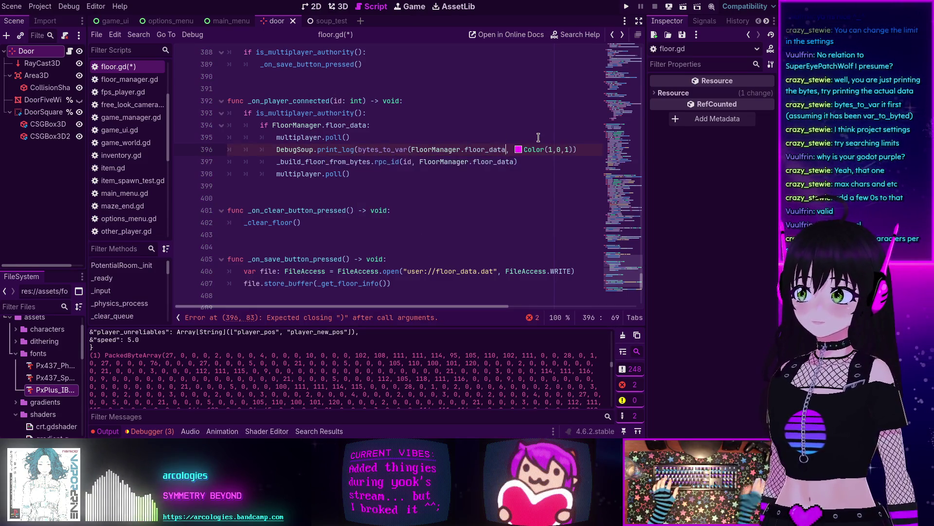
key("ctrl+s")
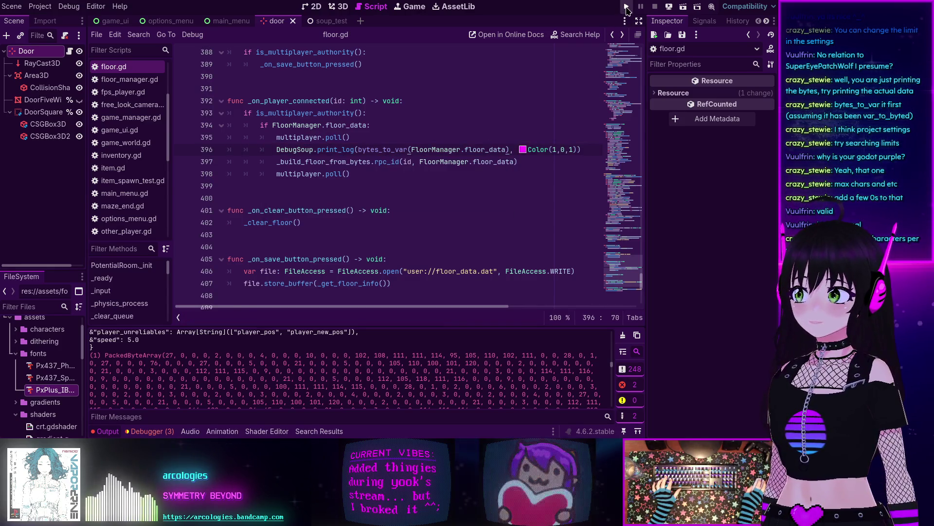
left_click(626, 6)
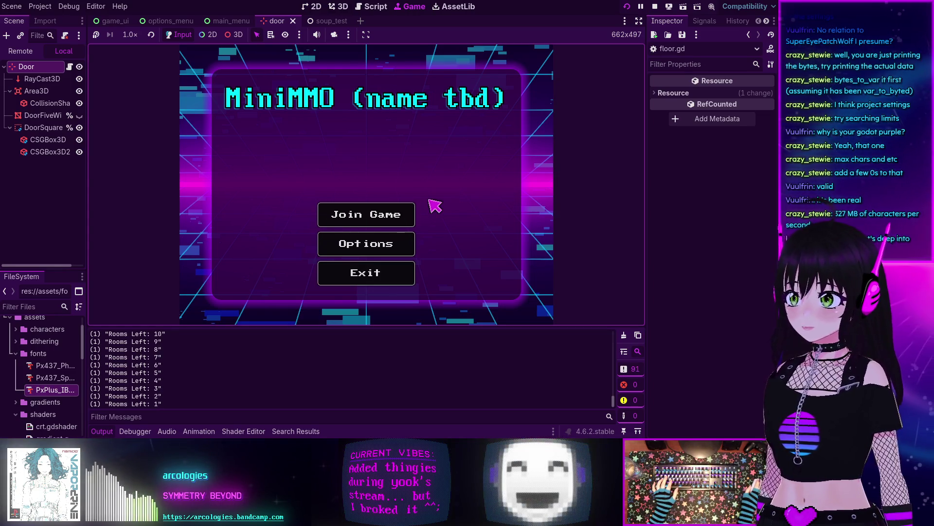
Step: Join Game, submit the new character on Character Creation, and connect to the server
left_click(378, 217)
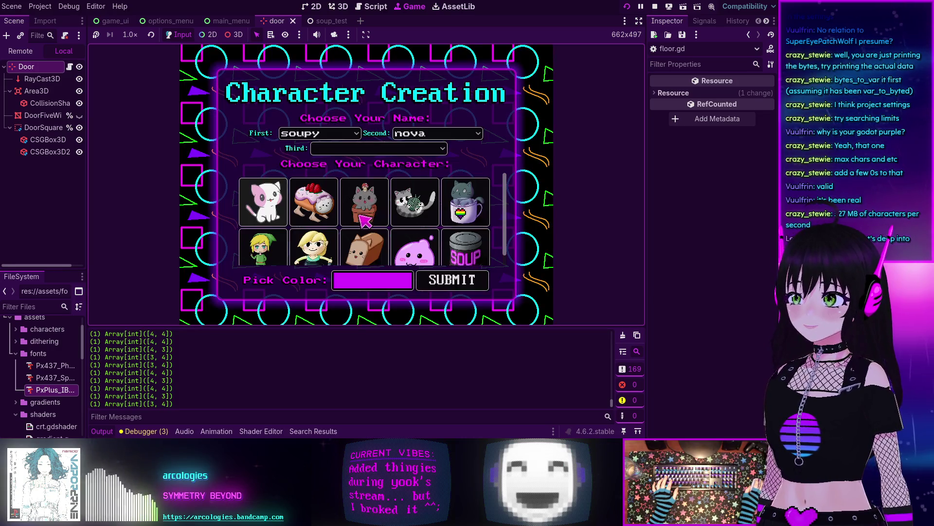
left_click(431, 285)
left_click(385, 223)
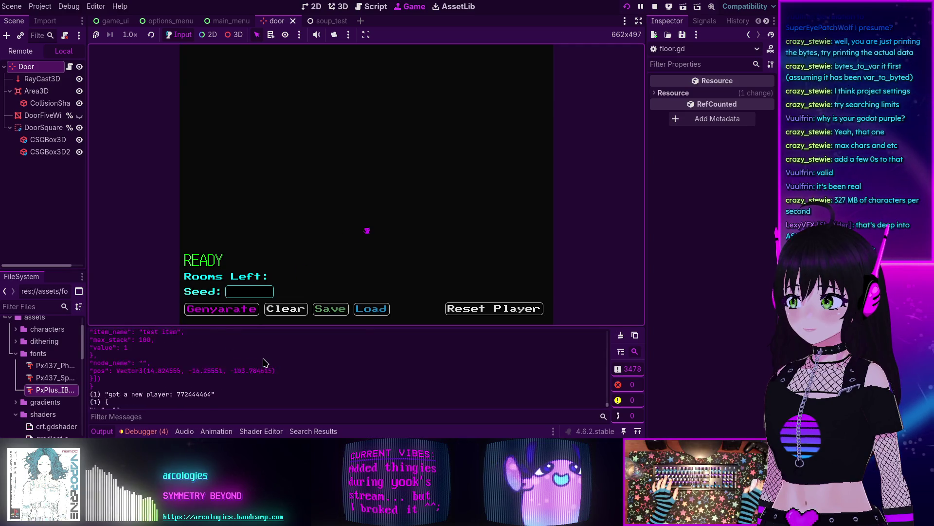
left_click_drag(607, 404, 608, 393)
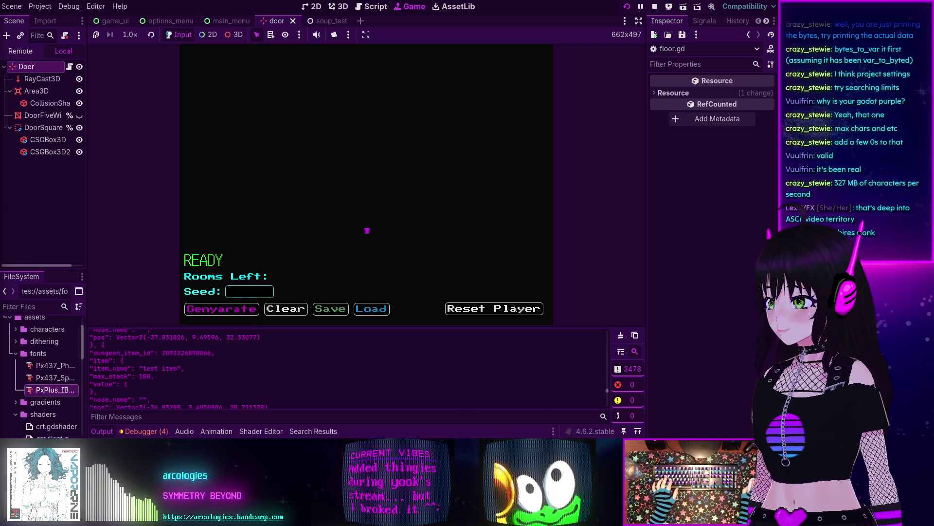
scroll(345, 384, "up", 5)
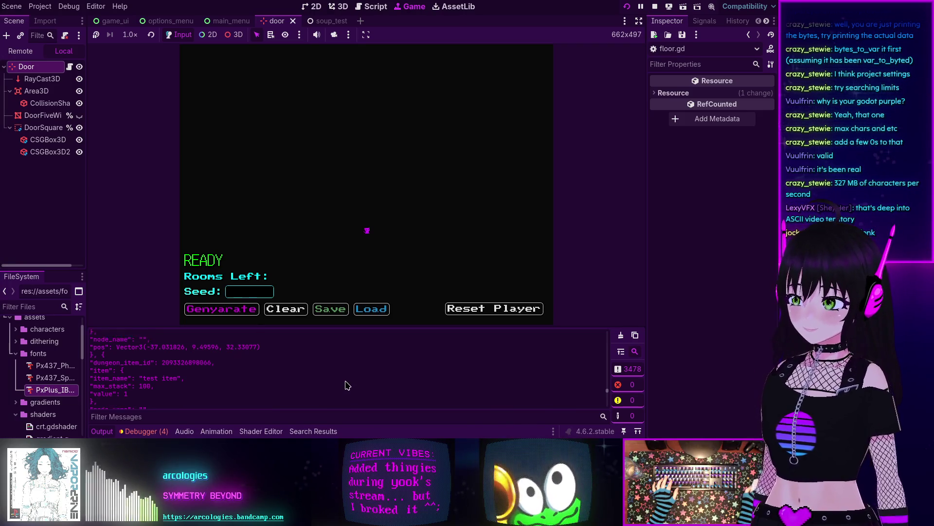
scroll(344, 385, "up", 8)
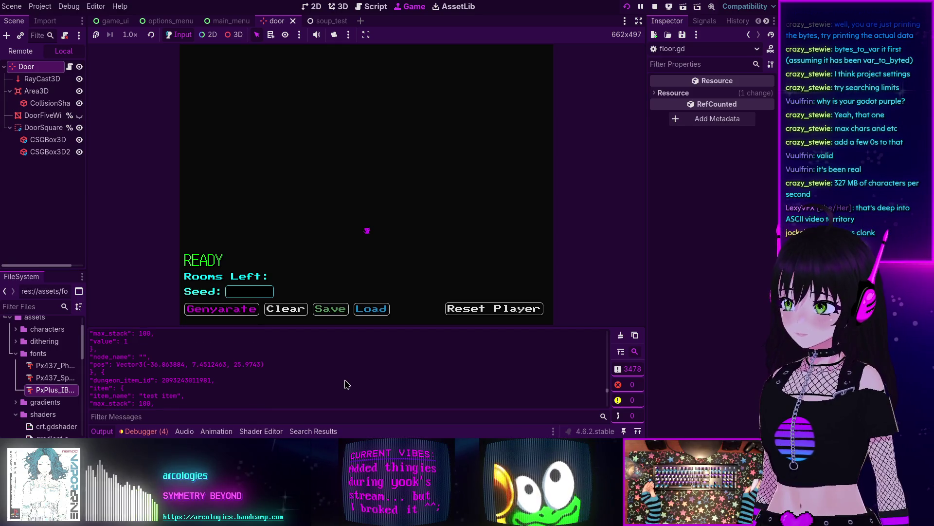
scroll(344, 385, "up", 8)
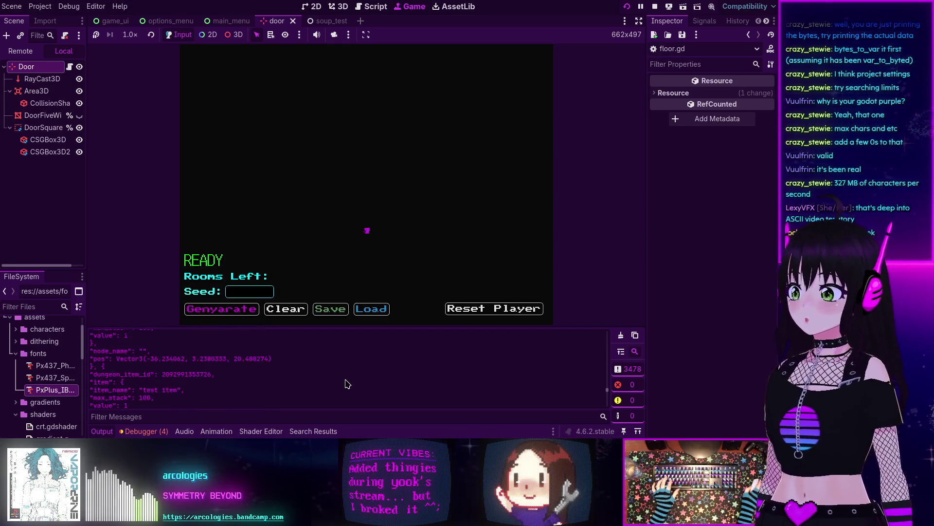
scroll(348, 384, "up", 2)
scroll(348, 384, "up", 2)
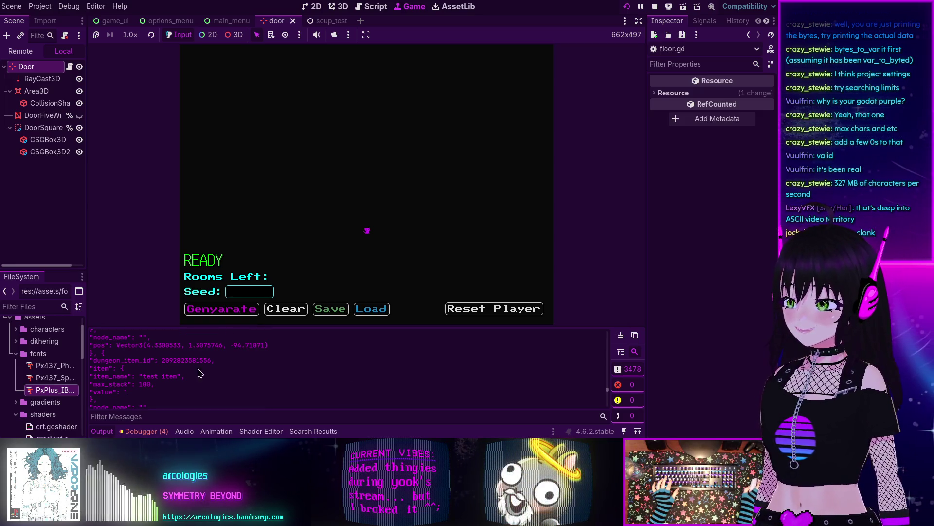
scroll(214, 374, "up", 10)
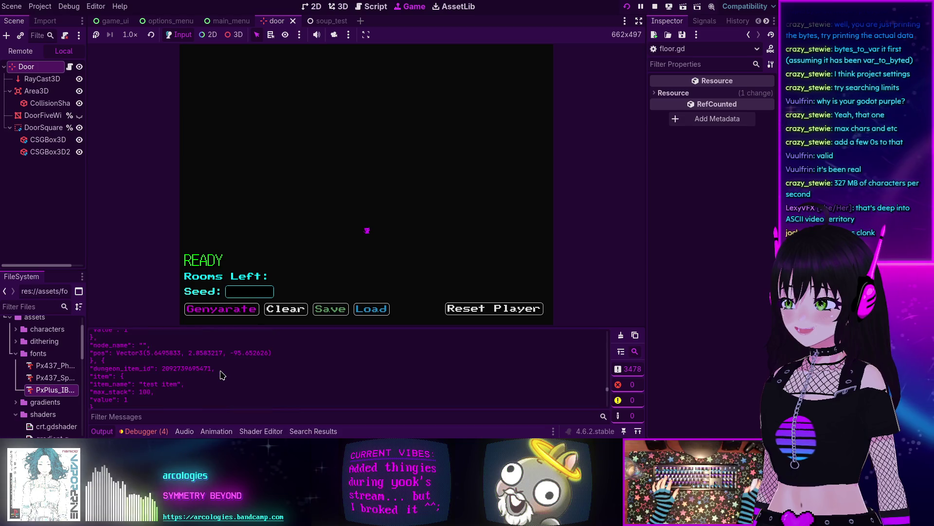
scroll(221, 374, "up", 5)
scroll(220, 374, "up", 10)
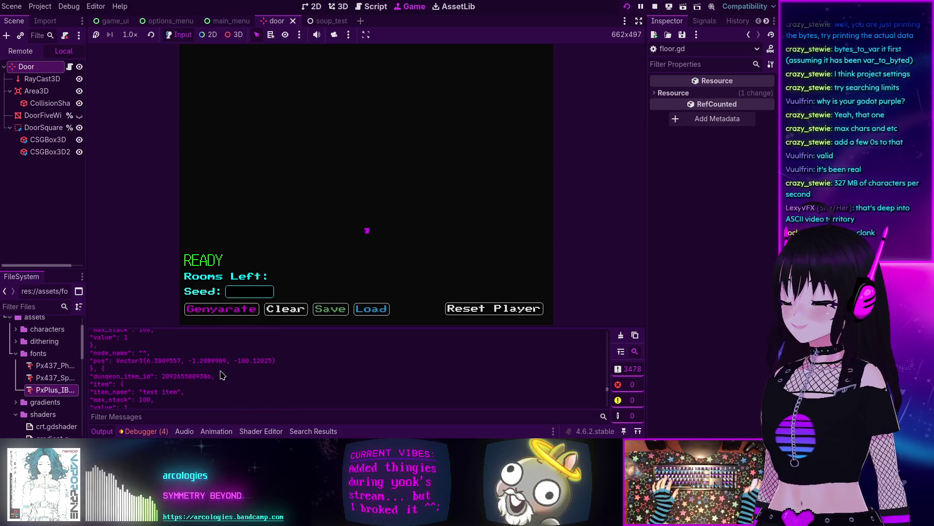
left_click_drag(608, 388, 607, 385)
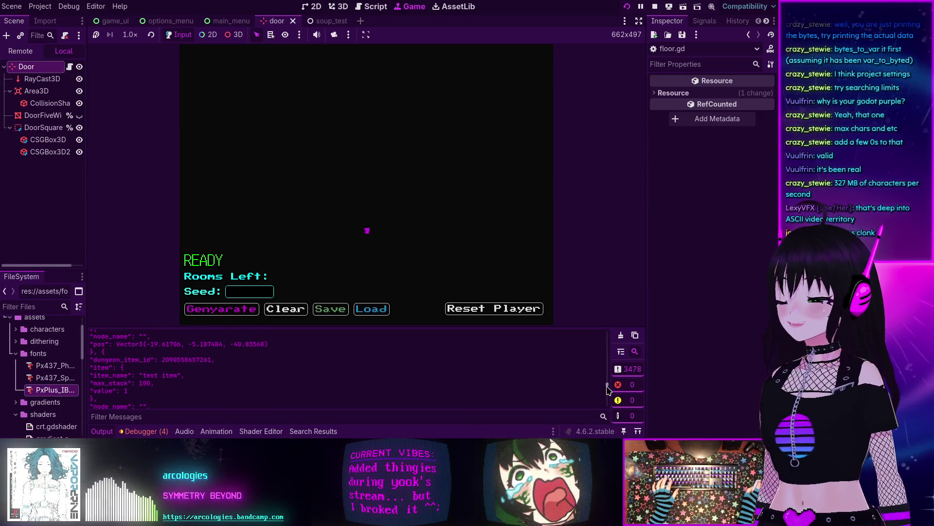
scroll(606, 387, "up", 5)
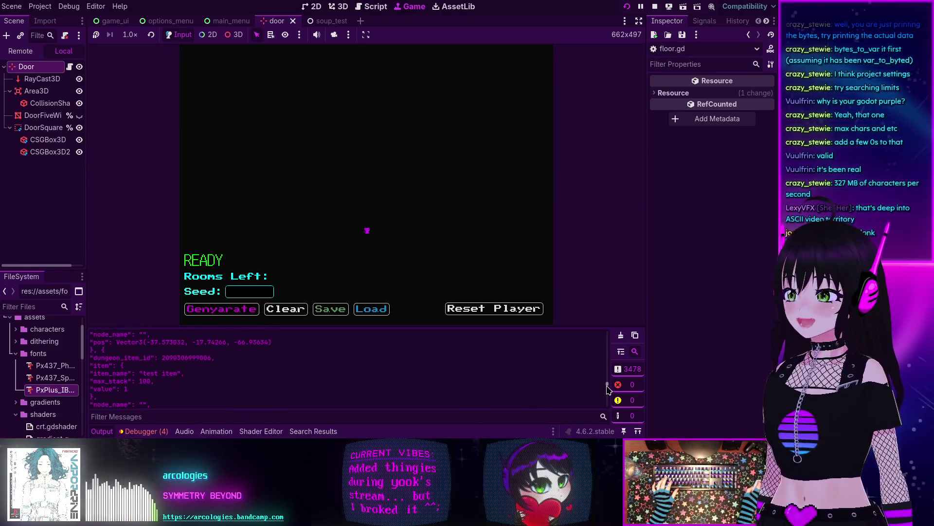
left_click_drag(607, 388, 608, 385)
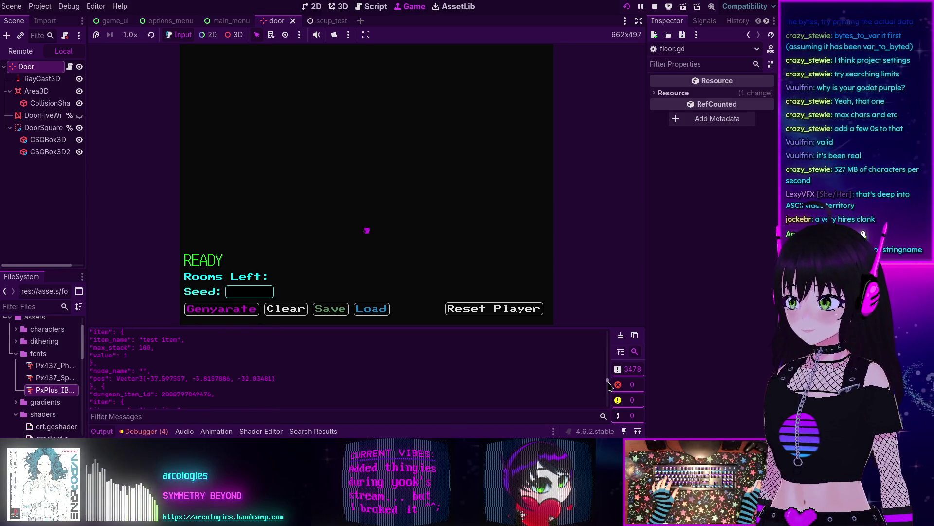
scroll(276, 360, "up", 4)
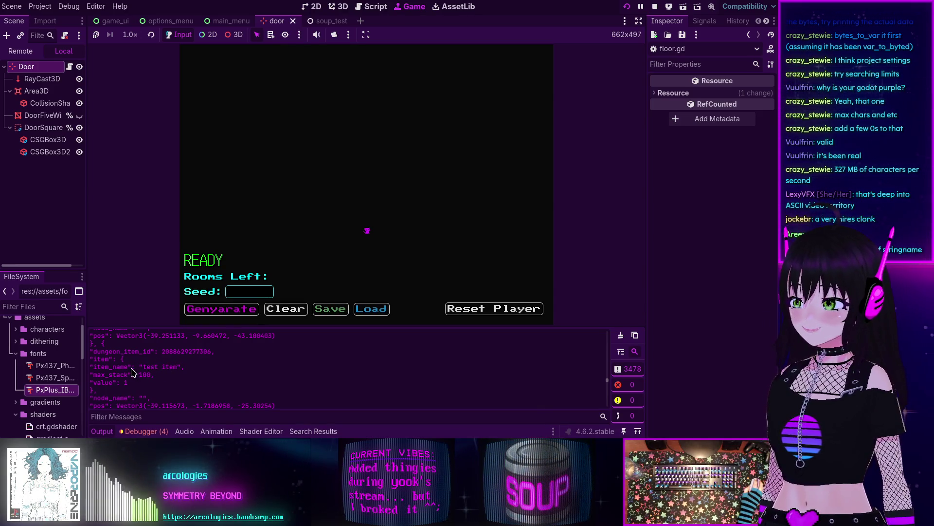
scroll(140, 368, "up", 8)
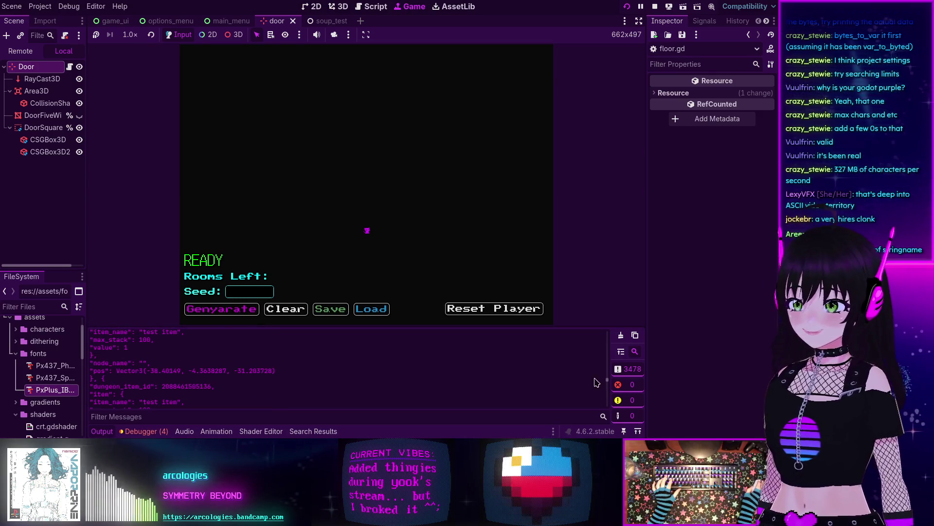
left_click_drag(606, 382, 609, 355)
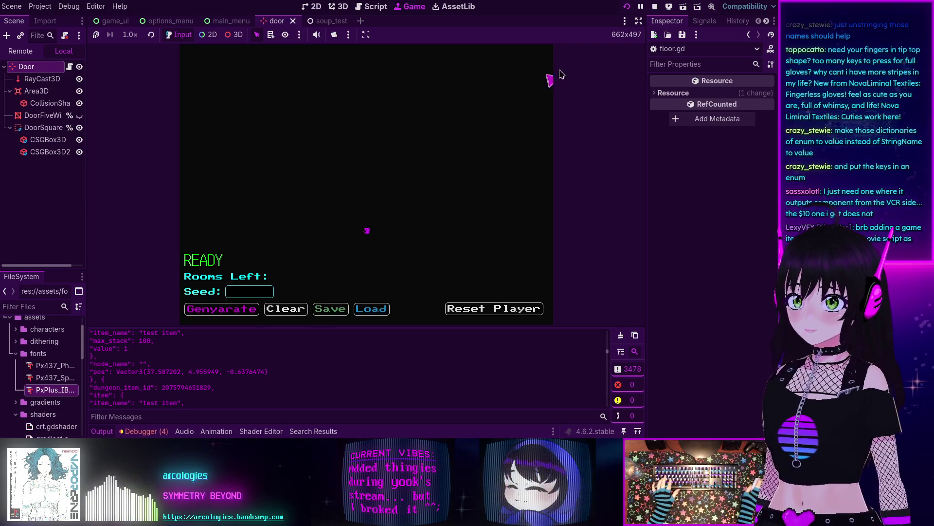
left_click(656, 6)
Step: Open dungeon_item.gd from the script list to view the DungeonItem class
scroll(123, 140, "down", 3)
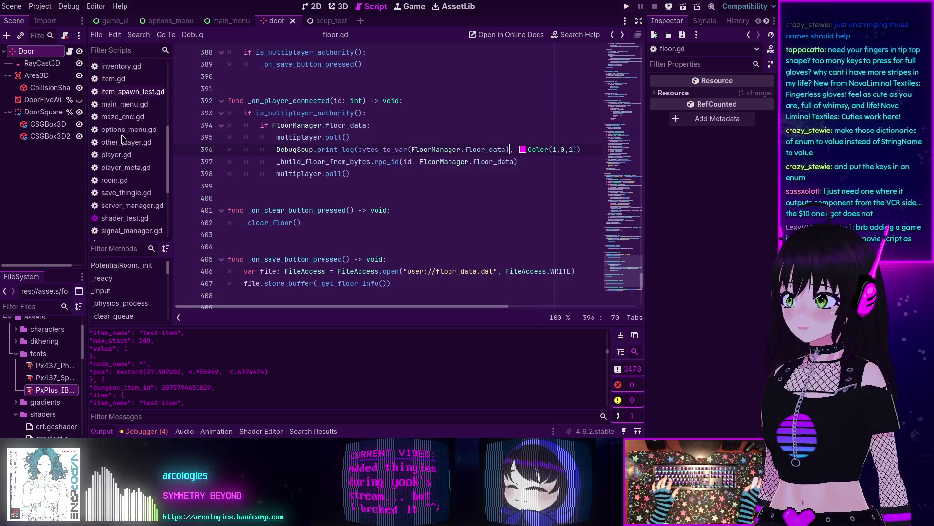
scroll(123, 140, "up", 3)
left_click(129, 121)
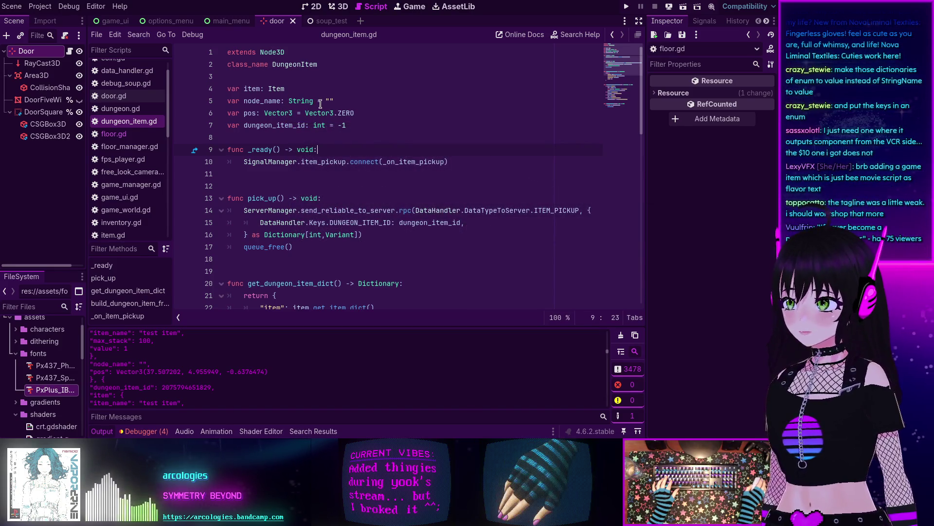
mouse_move(319, 111)
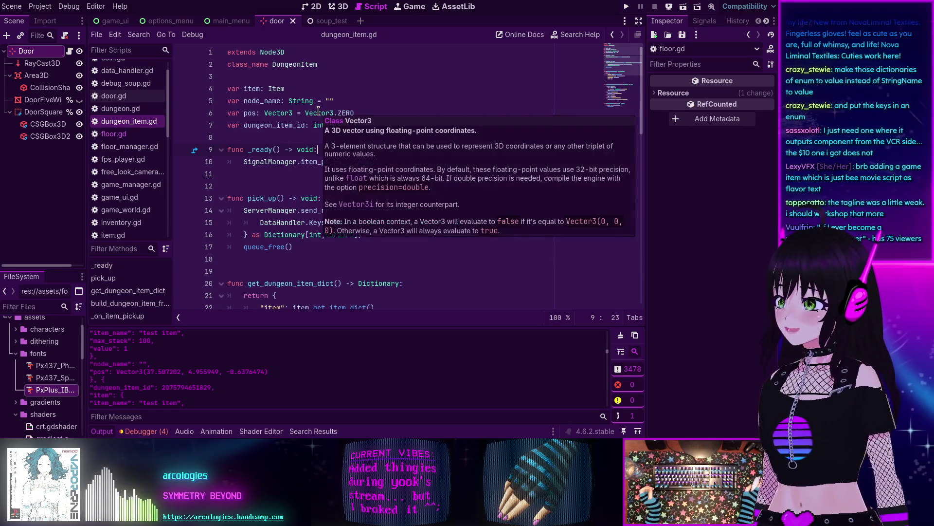
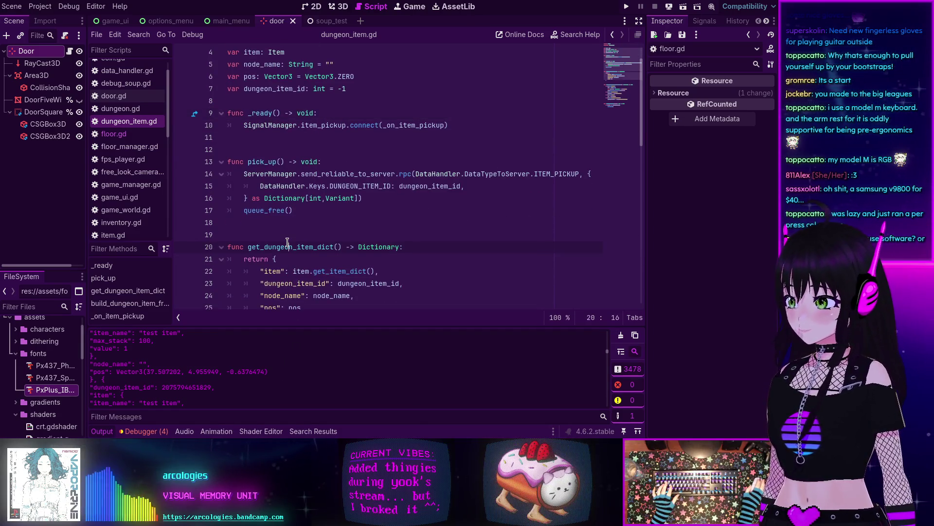
Step: Scroll through the top of dungeon_item.gd and place the cursor under the class_name line
left_click(291, 246)
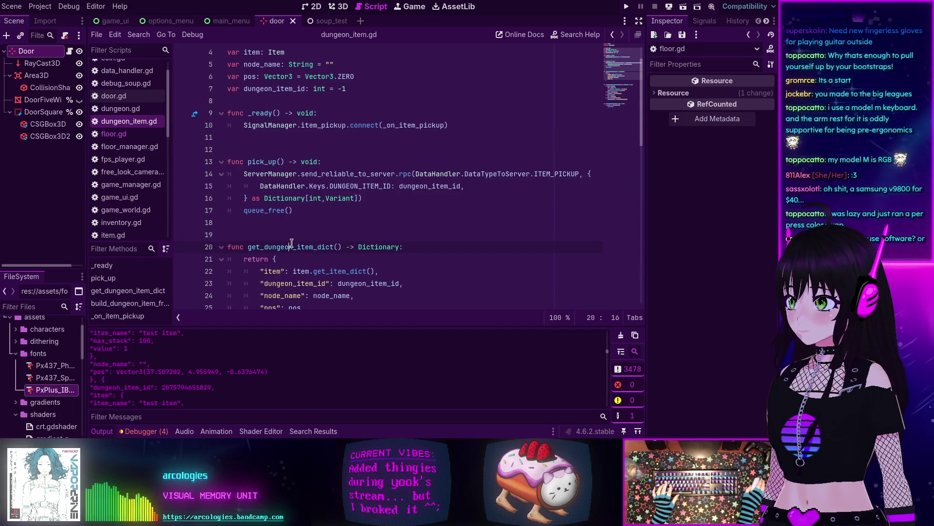
scroll(291, 242, "up", 1)
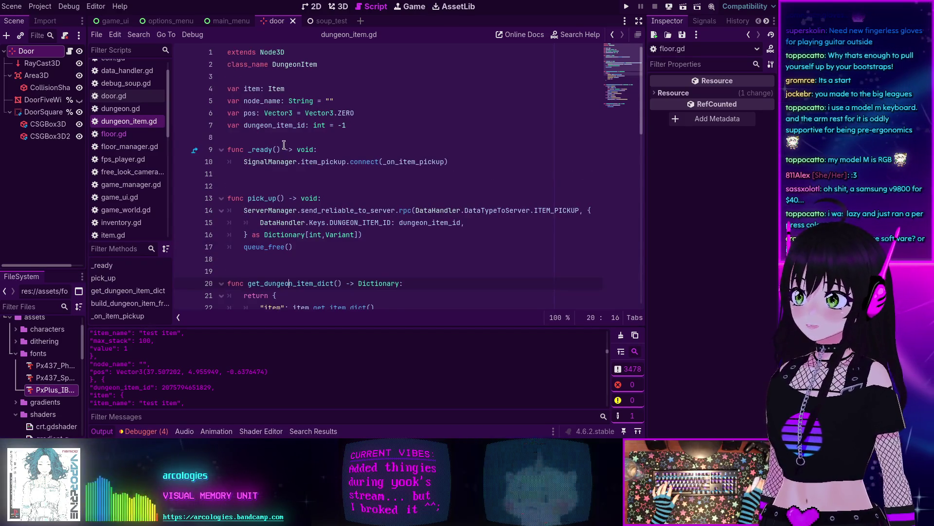
scroll(275, 139, "down", 2)
scroll(258, 130, "up", 2)
left_click(257, 137)
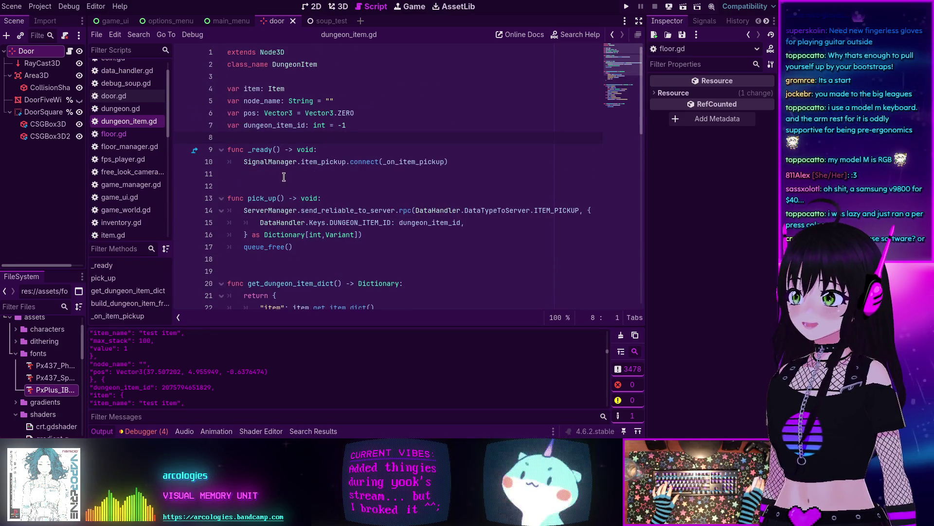
scroll(273, 155, "down", 6)
scroll(284, 176, "up", 6)
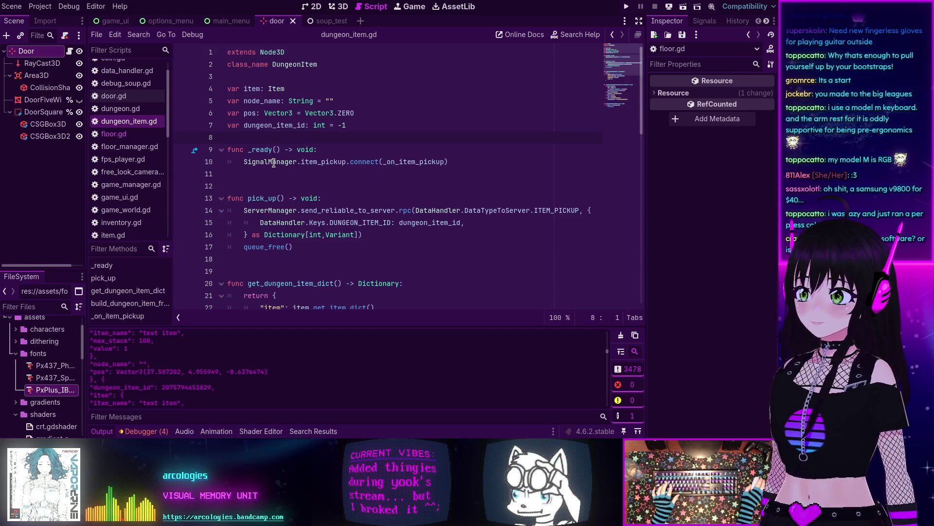
scroll(362, 199, "down", 5)
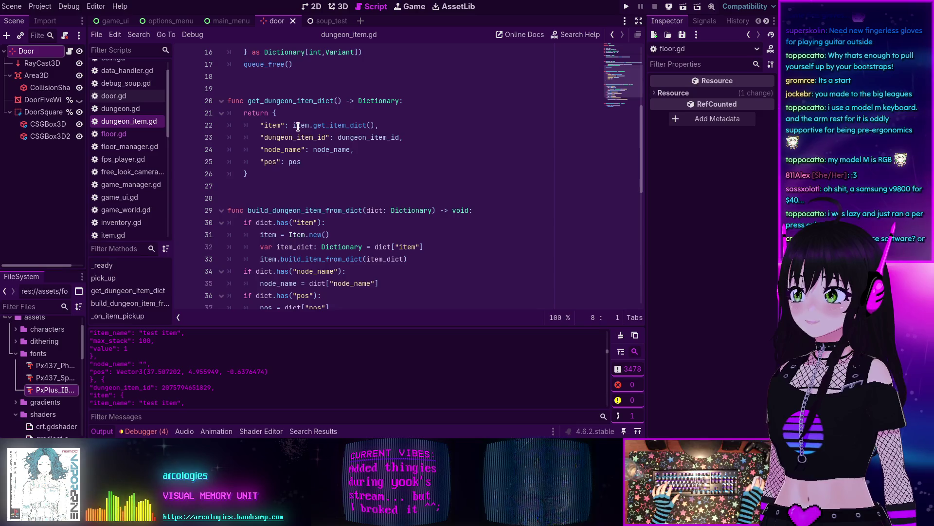
mouse_move(296, 126)
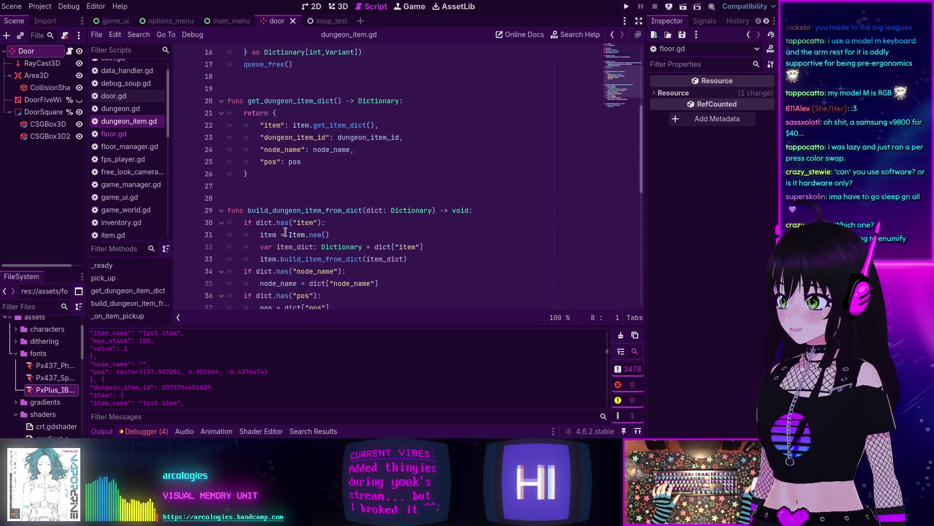
scroll(285, 232, "up", 5)
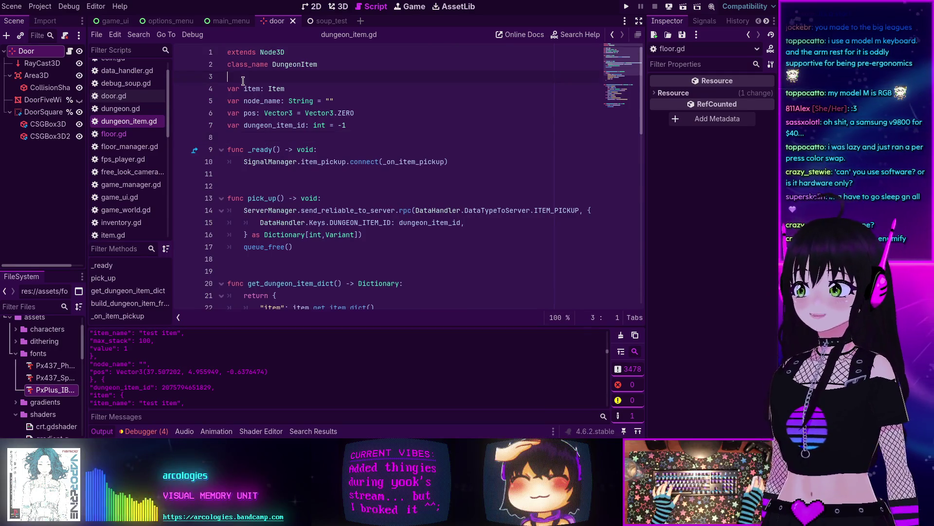
Step: Add the TODO "enum all the strings, 'cause like, woah they use some bytes... >_>" on line 4 and save
key("Return")
key("Return")
key("Return")
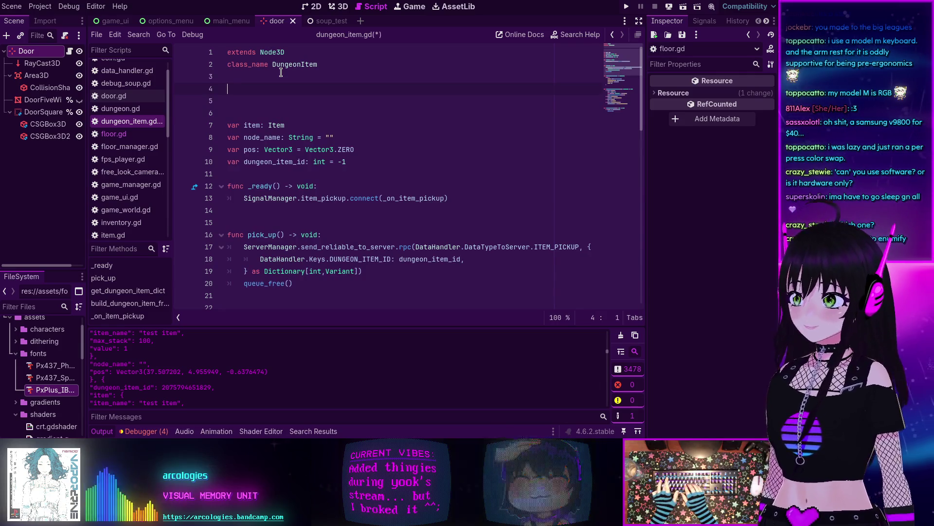
type("# TODO:")
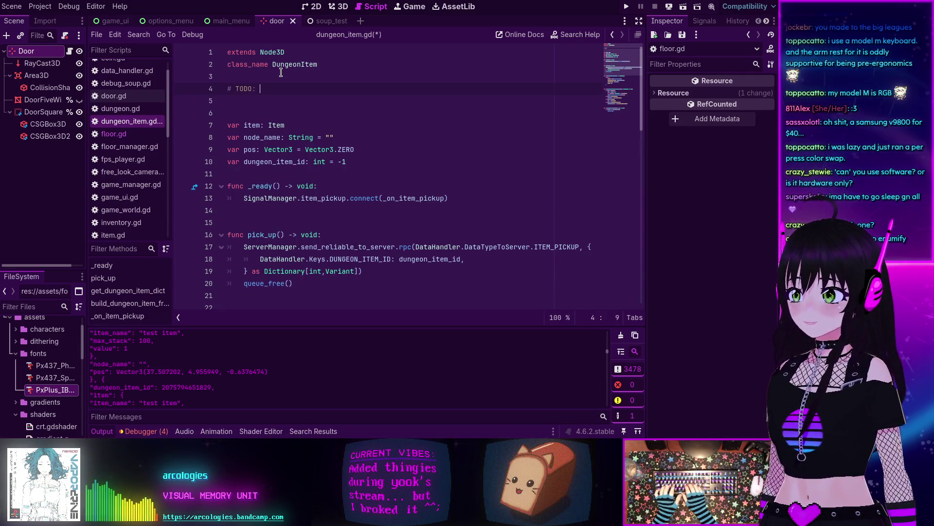
type("enum a")
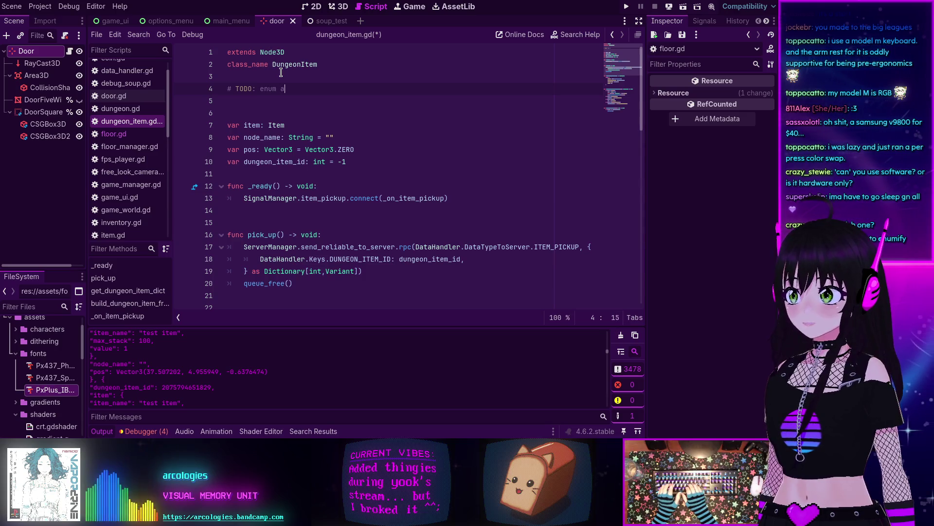
type("ll the strings, 'cause like, woah")
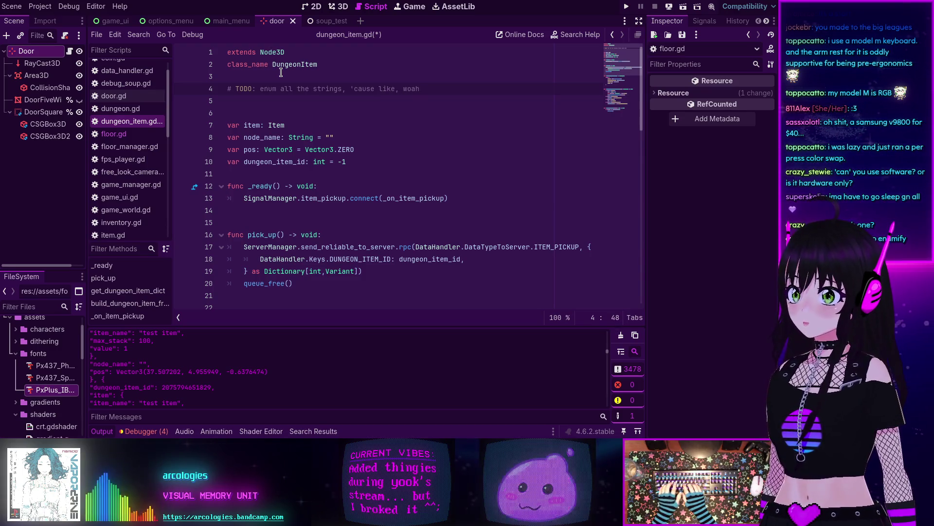
type(" they use some bytes...")
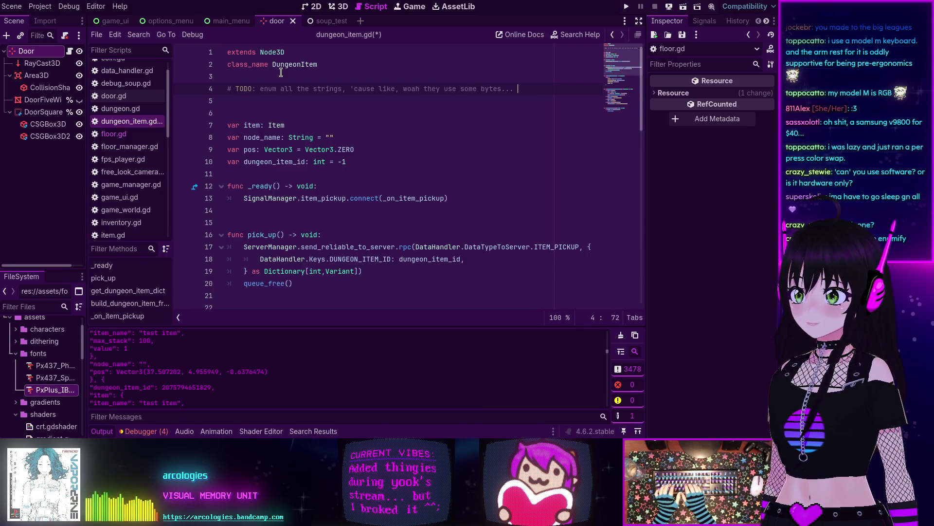
type(">_>")
key("ctrl+s")
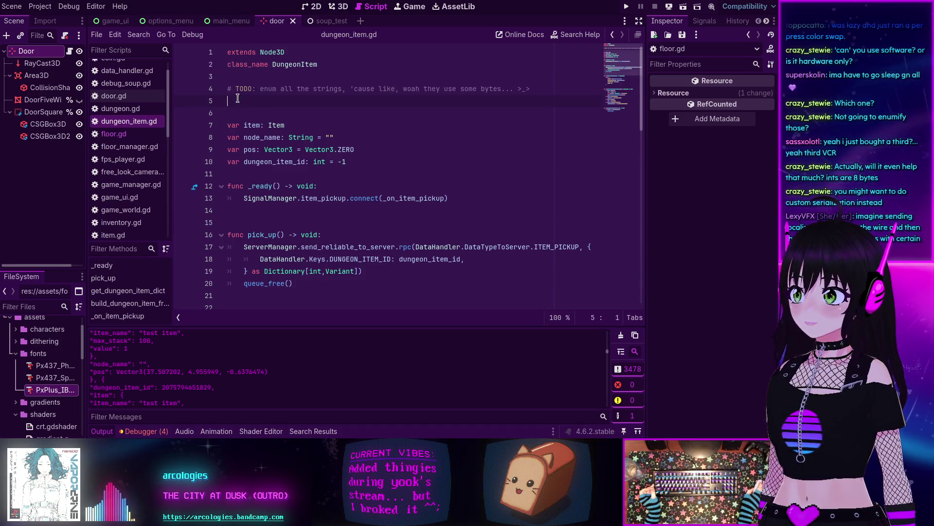
Step: On line 5, write a TODO about too many items for one floor_info packet, and save the script
type("# ")
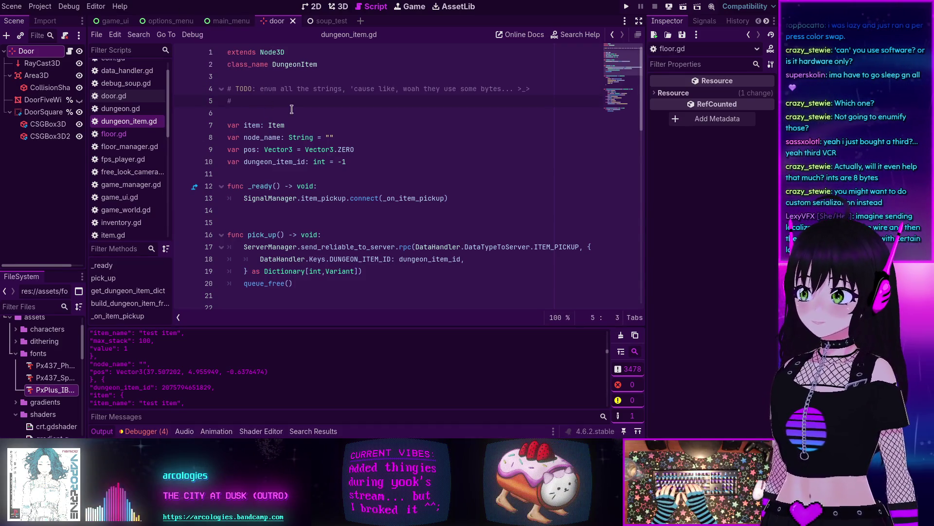
type("TODO: ")
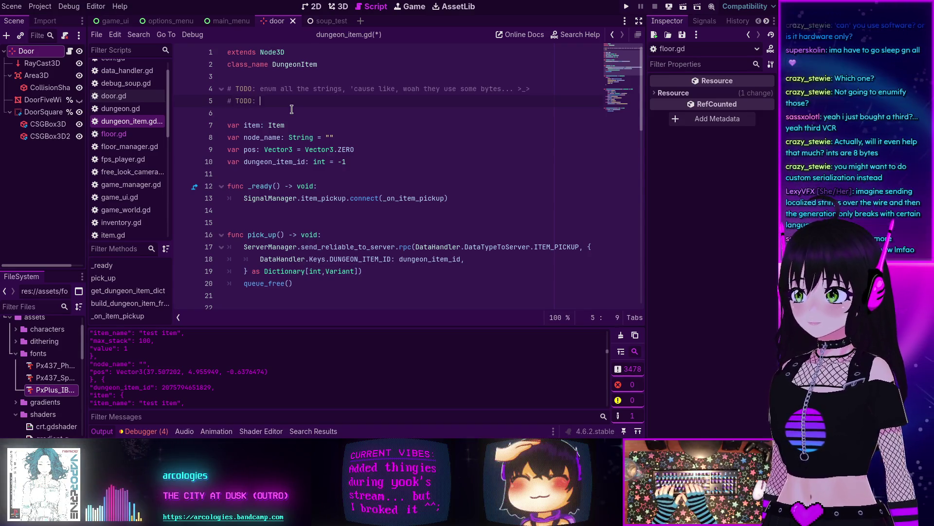
type("pro")
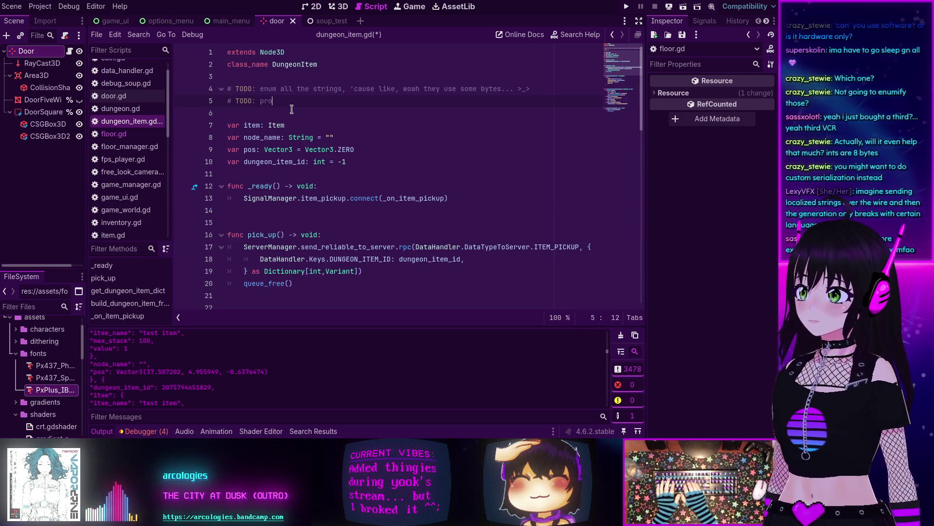
type("lly gott")
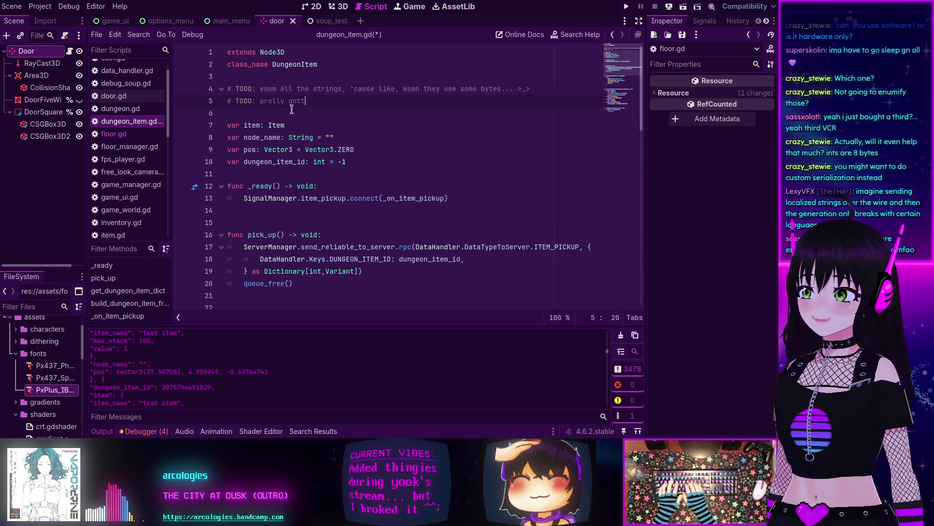
type("a do this whole thi")
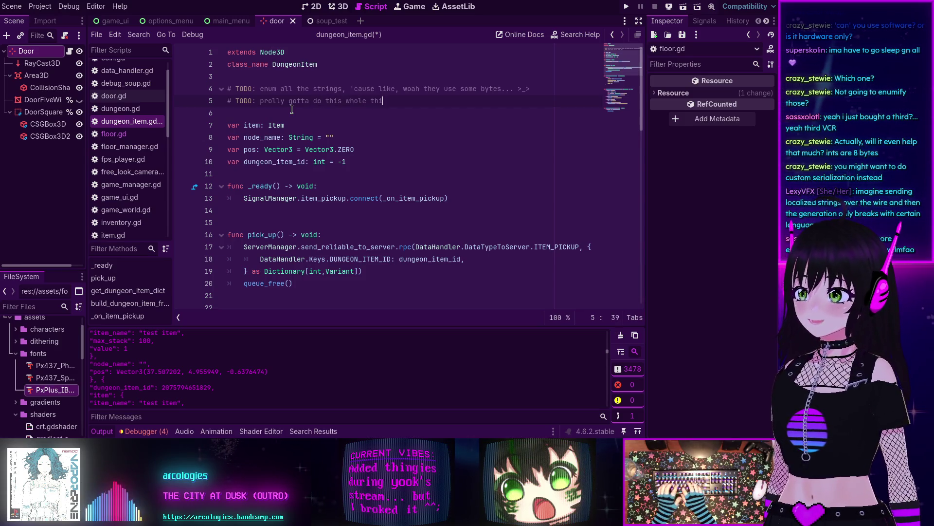
key("BackSpace")
key("BackSpace")
type("t fi")
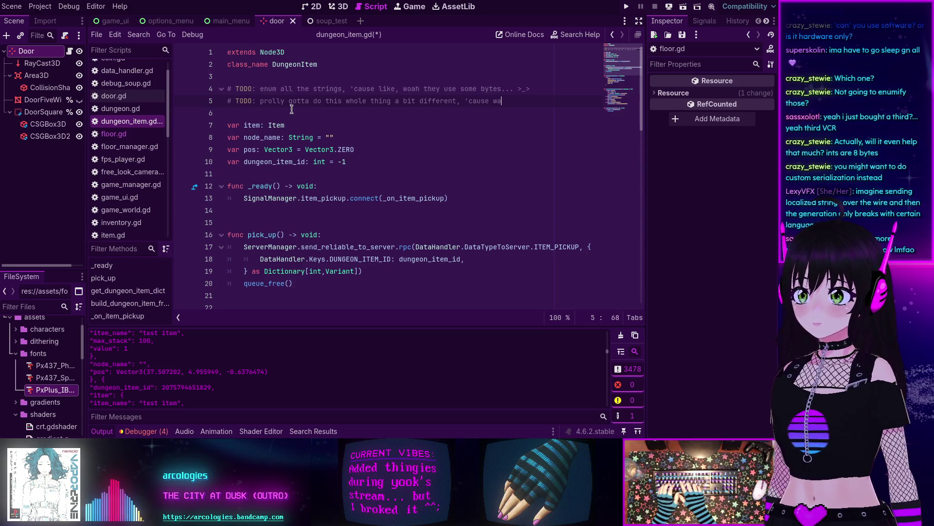
type("aay to ")
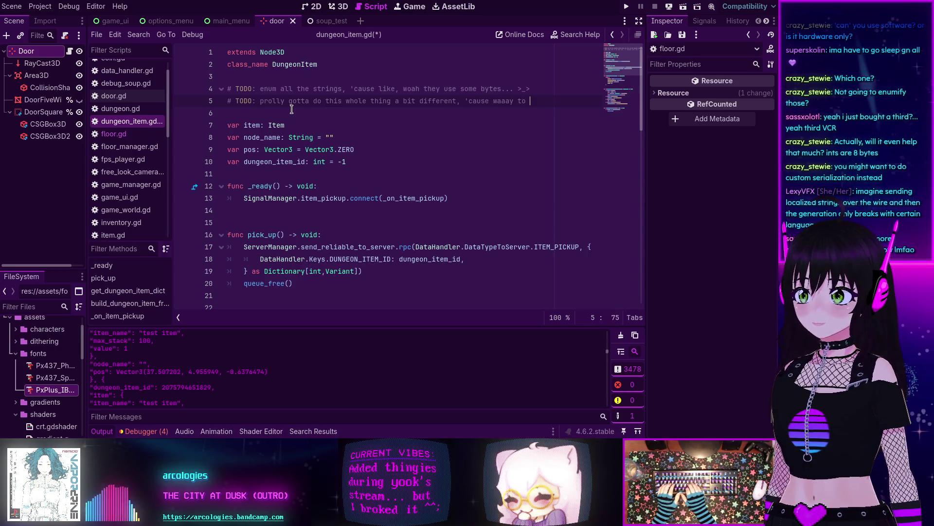
type("many")
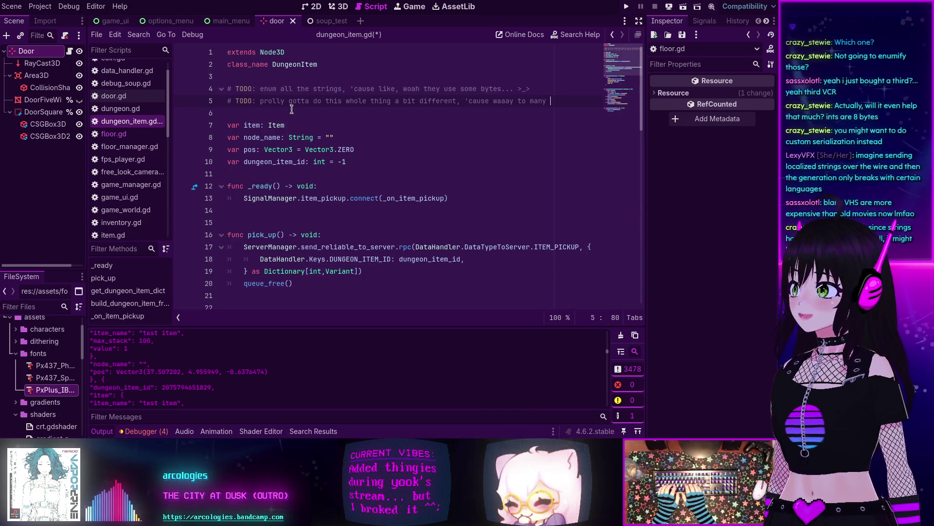
type("items")
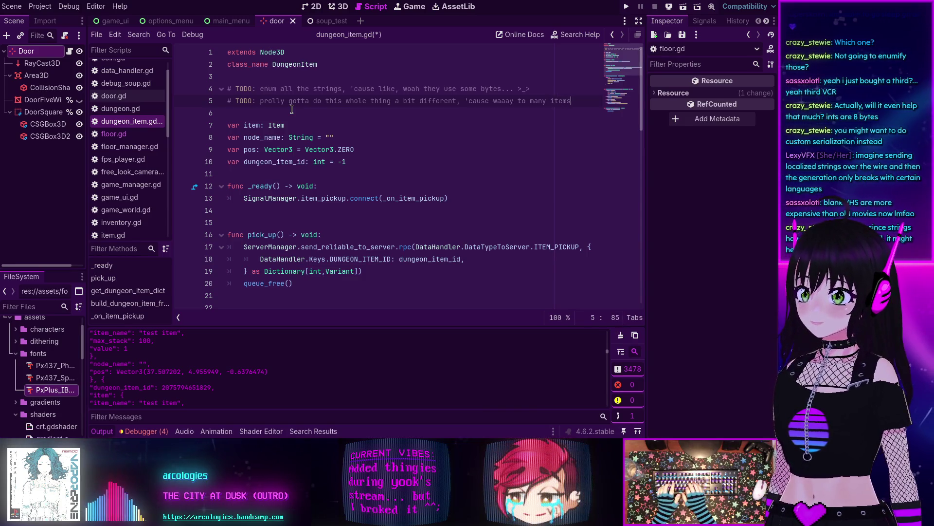
type("one ")
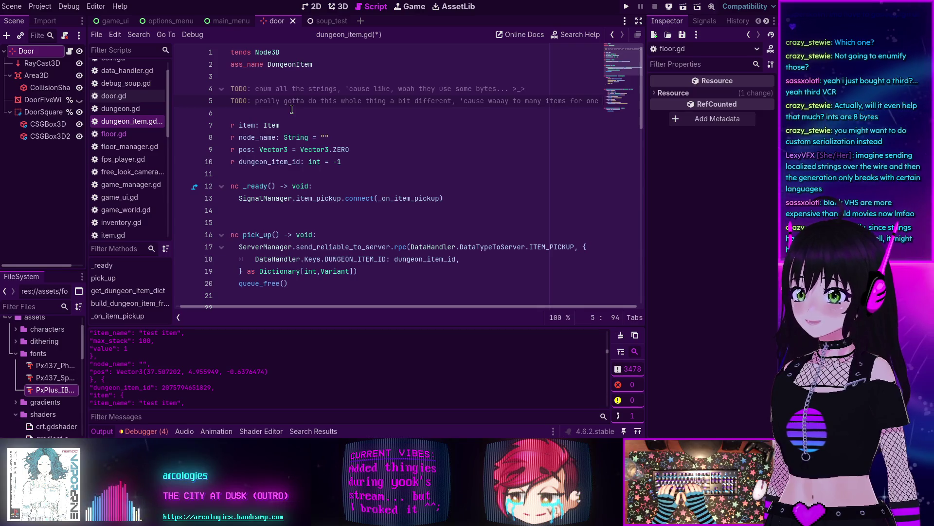
type("floor")
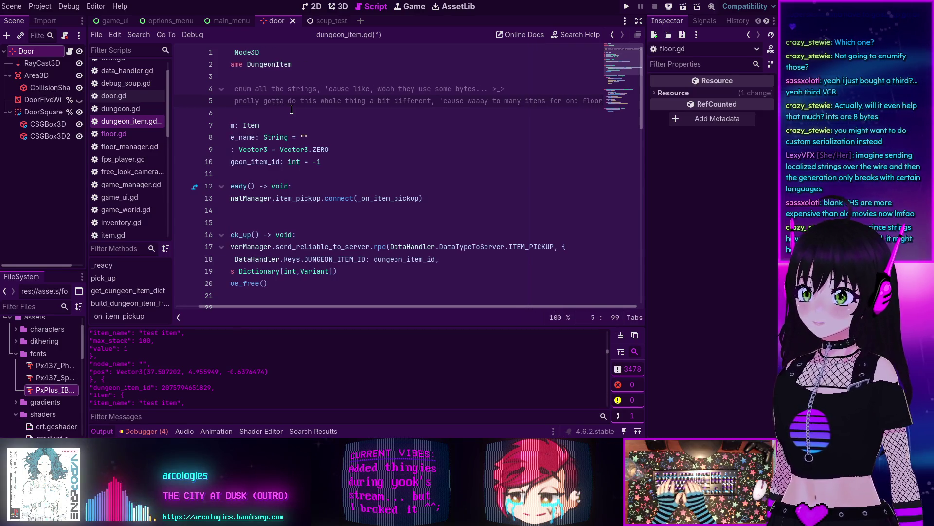
type("_itfo packet")
key("ctrl+s")
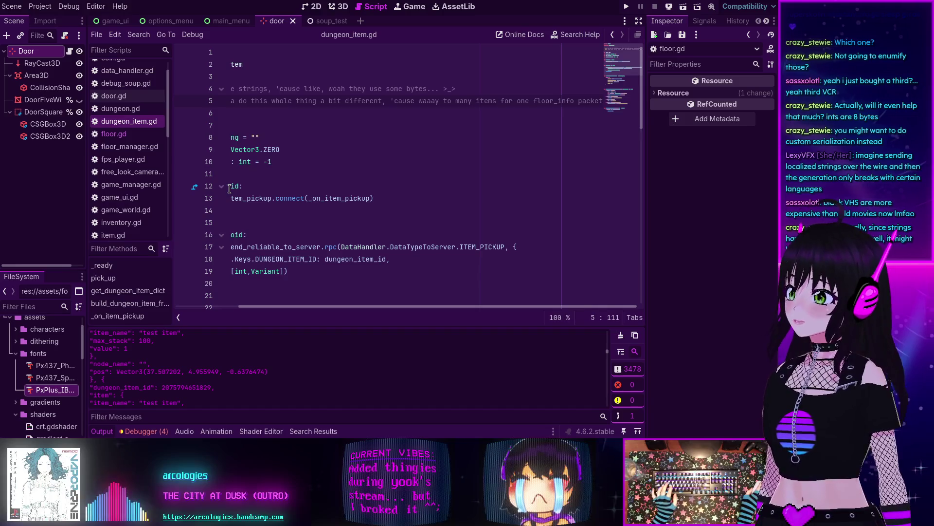